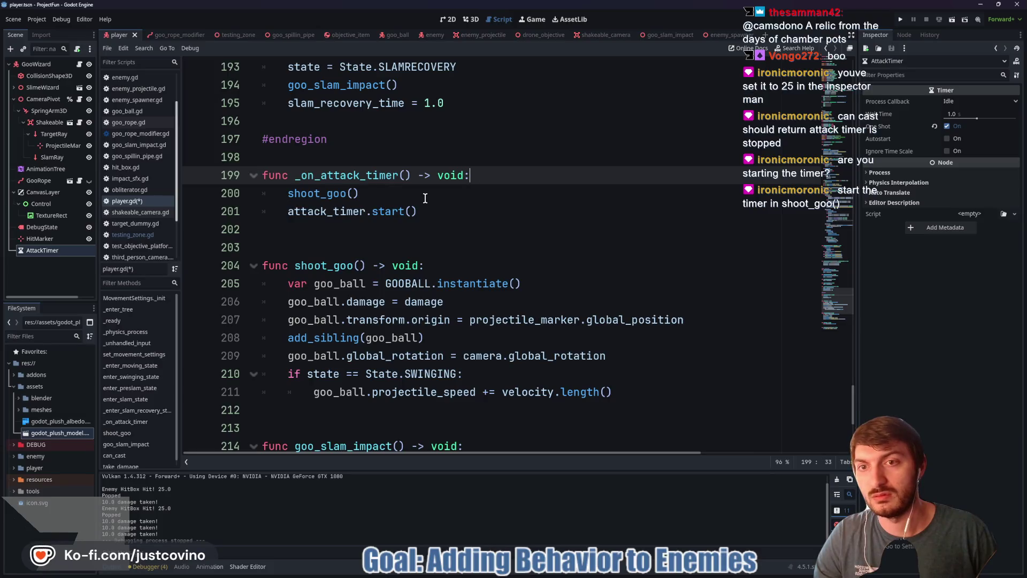
- Delete the attack_timer.start() line from the _on_attack_timer callback
{"action": "scroll", "coordinate": [436, 214], "scroll_direction": "up", "scroll_amount": 4}
{"action": "scroll", "coordinate": [453, 246], "scroll_direction": "down", "scroll_amount": 2}
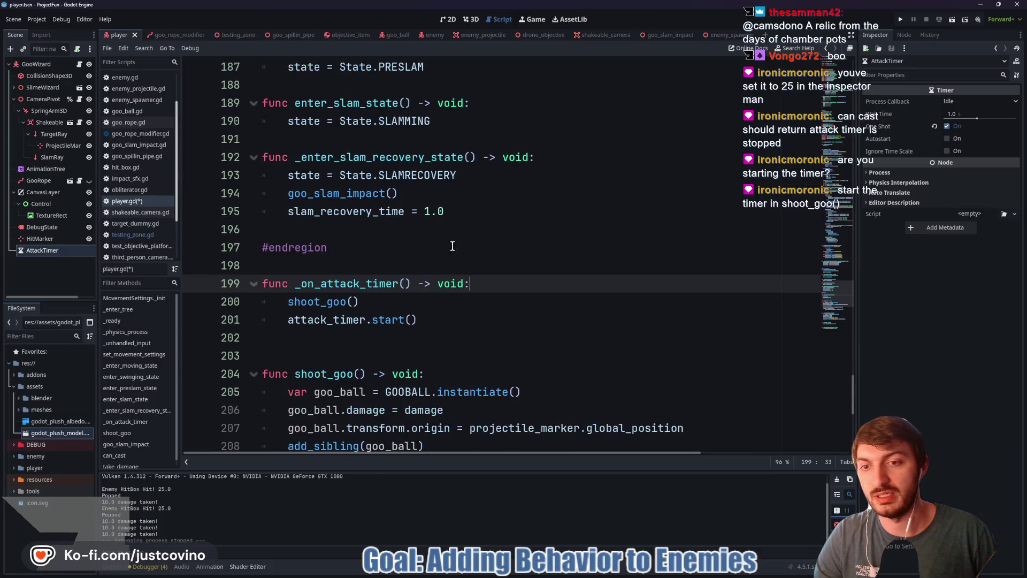
{"action": "left_click", "coordinate": [430, 315]}
{"action": "left_click", "coordinate": [258, 316], "text": "shift"}
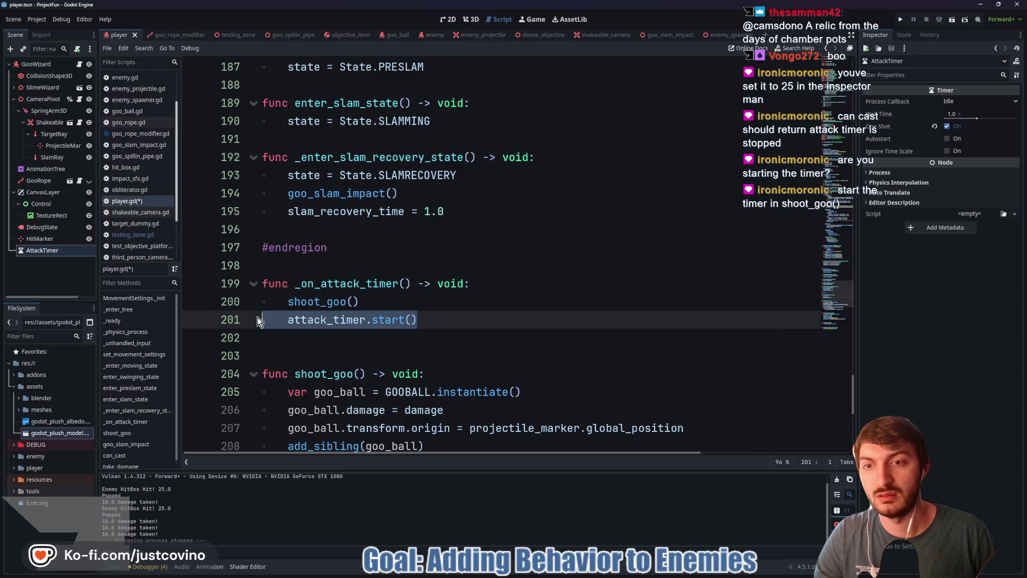
{"action": "key", "text": "BackSpace"}
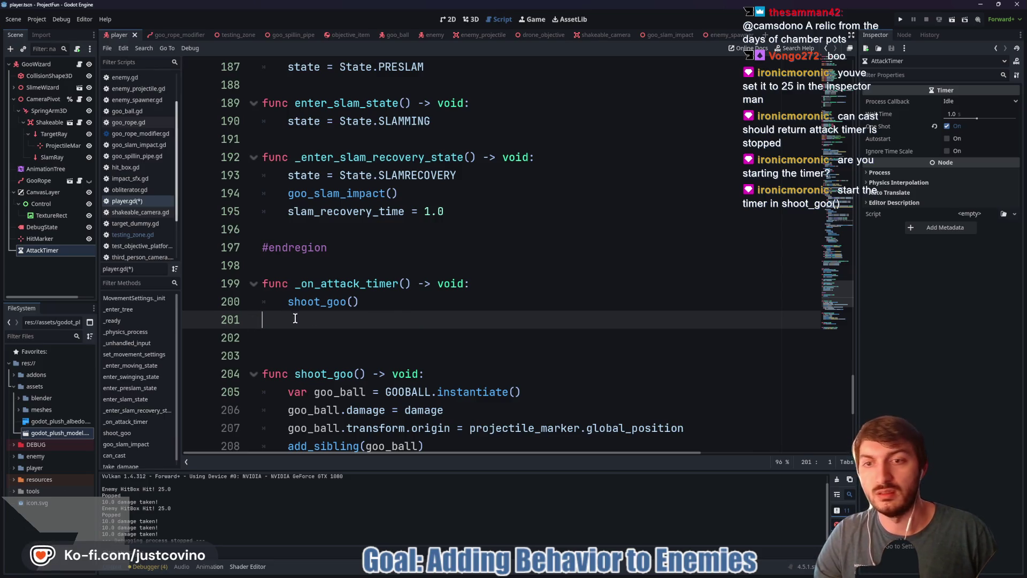
- Add attack_timer.start() as the first line of the shoot_goo function
{"action": "scroll", "coordinate": [423, 316], "scroll_direction": "up", "scroll_amount": 4}
{"action": "scroll", "coordinate": [423, 315], "scroll_direction": "up", "scroll_amount": 13}
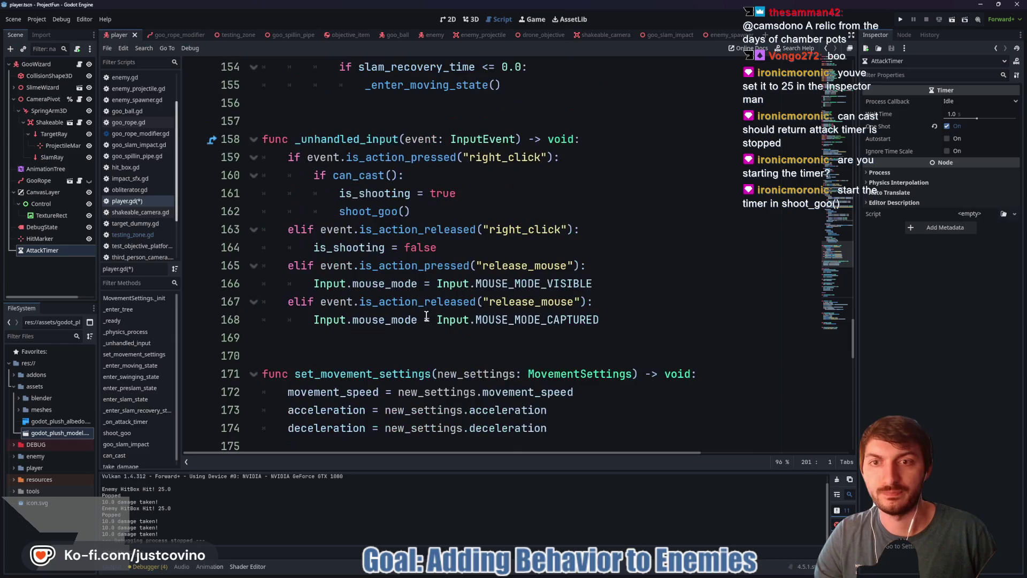
{"action": "scroll", "coordinate": [427, 315], "scroll_direction": "up", "scroll_amount": 13}
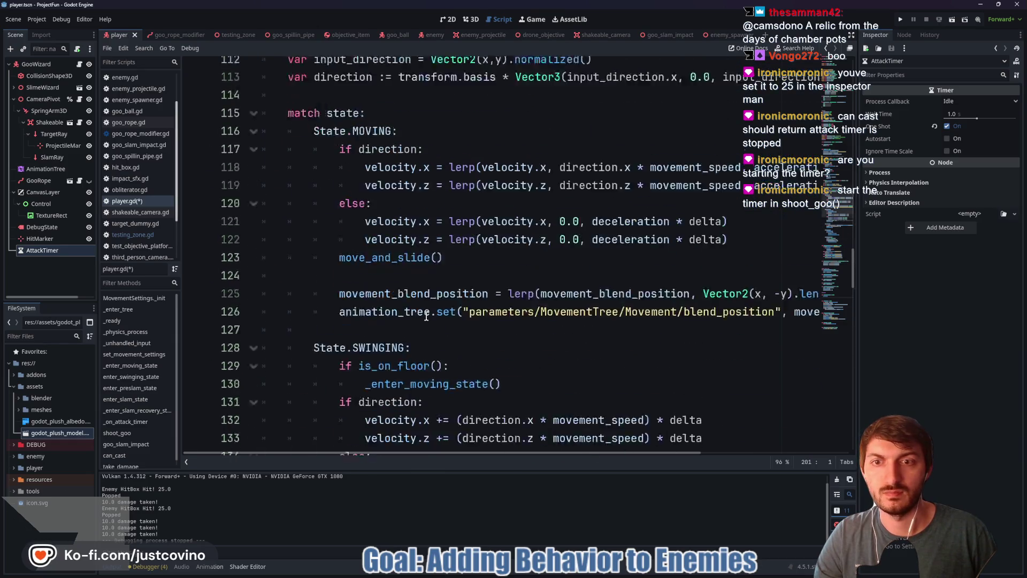
{"action": "scroll", "coordinate": [423, 312], "scroll_direction": "down", "scroll_amount": 13}
{"action": "scroll", "coordinate": [423, 312], "scroll_direction": "down", "scroll_amount": 11}
{"action": "scroll", "coordinate": [406, 296], "scroll_direction": "up", "scroll_amount": 5}
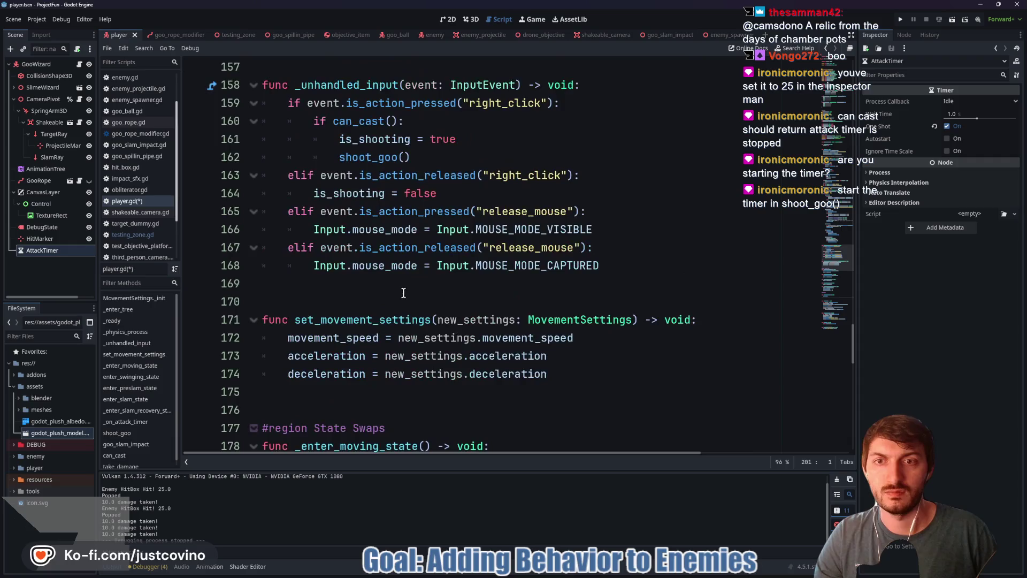
{"action": "scroll", "coordinate": [473, 270], "scroll_direction": "up", "scroll_amount": 1}
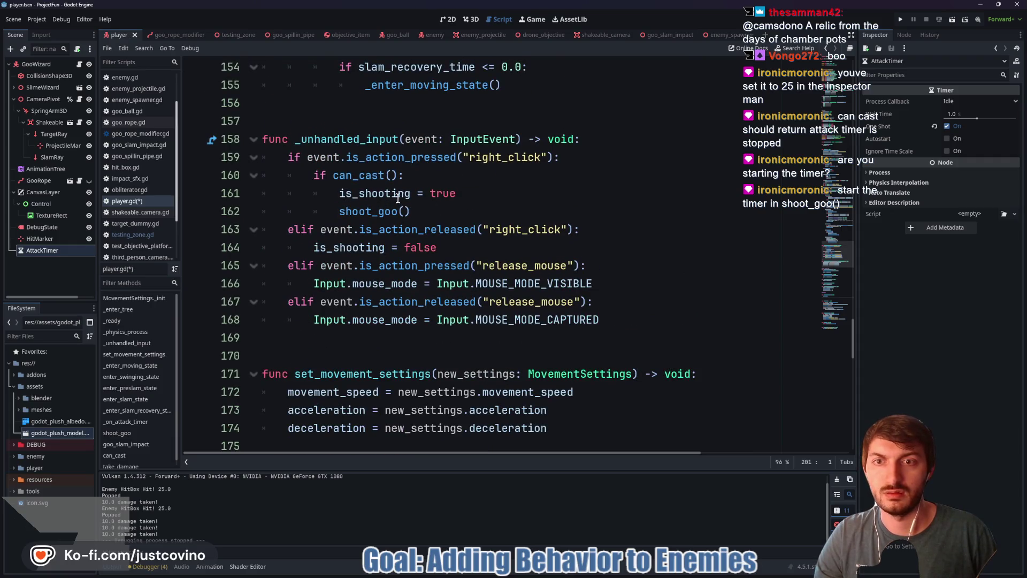
{"action": "left_click", "coordinate": [354, 211], "text": "ctrl"}
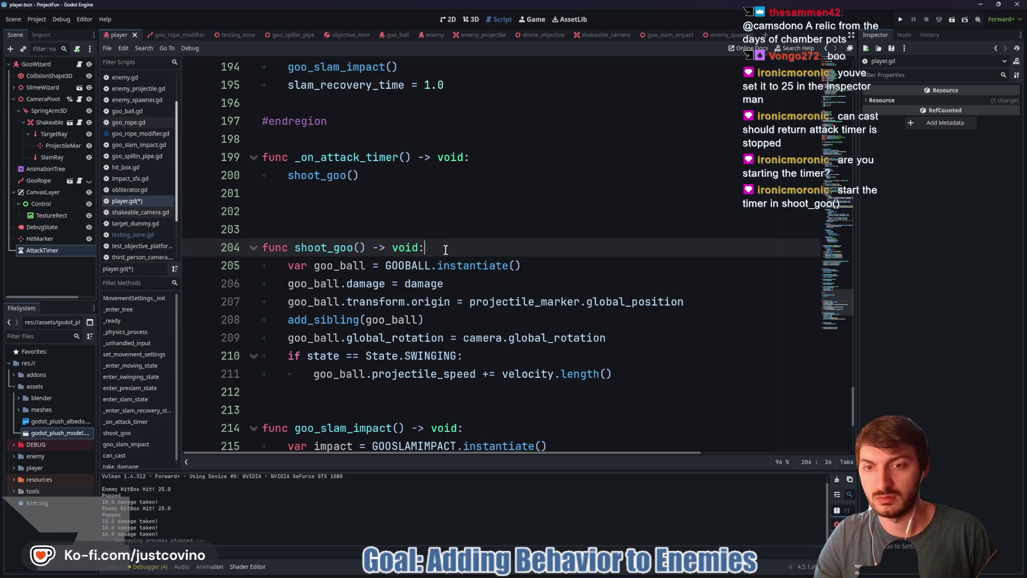
{"action": "key", "text": "Return"}
{"action": "type", "text": "attac"}
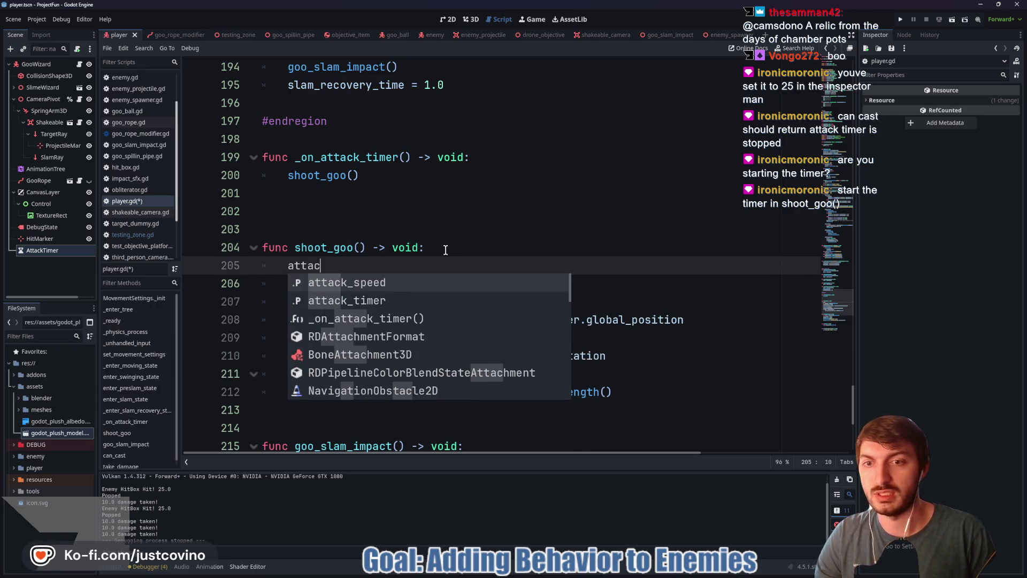
{"action": "key", "text": "Down"}
{"action": "key", "text": "Return"}
{"action": "type", "text": ".s"}
{"action": "key", "text": "Return"}
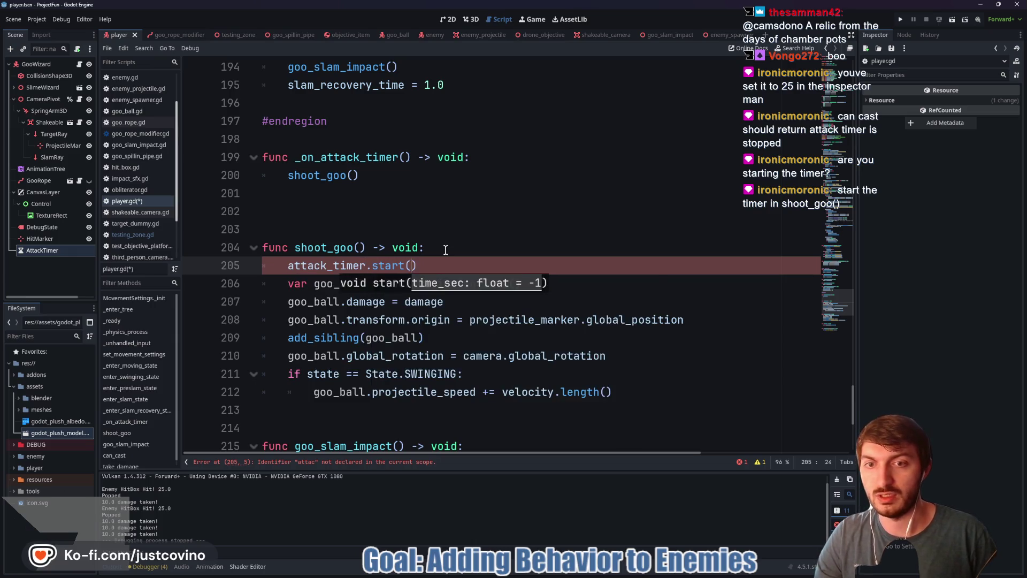
{"action": "left_click", "coordinate": [449, 258]}
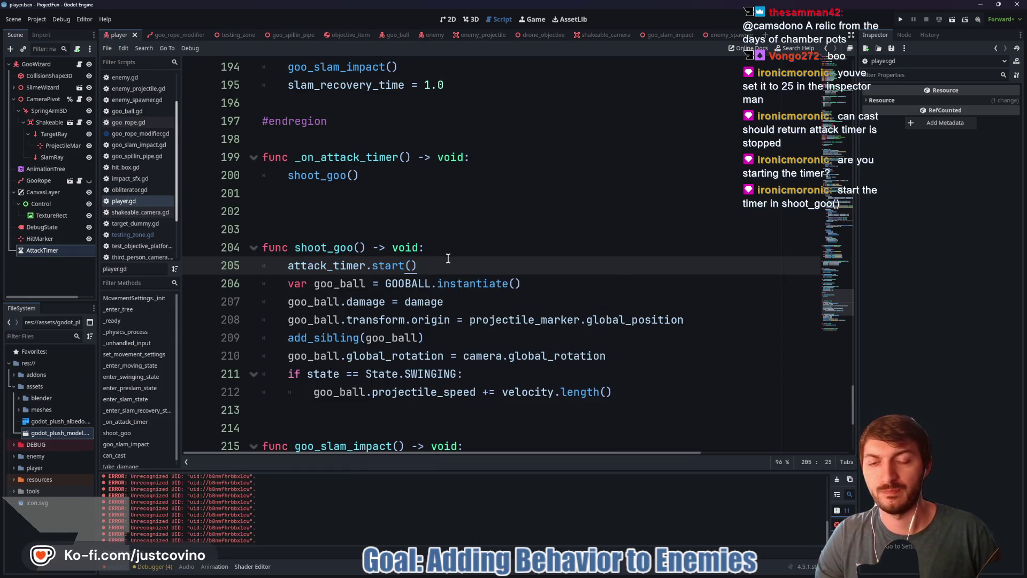
- Append 'and not is_shooting' to can_cast's return attack_timer.is_stopped() line
{"action": "scroll", "coordinate": [455, 279], "scroll_direction": "up", "scroll_amount": 19}
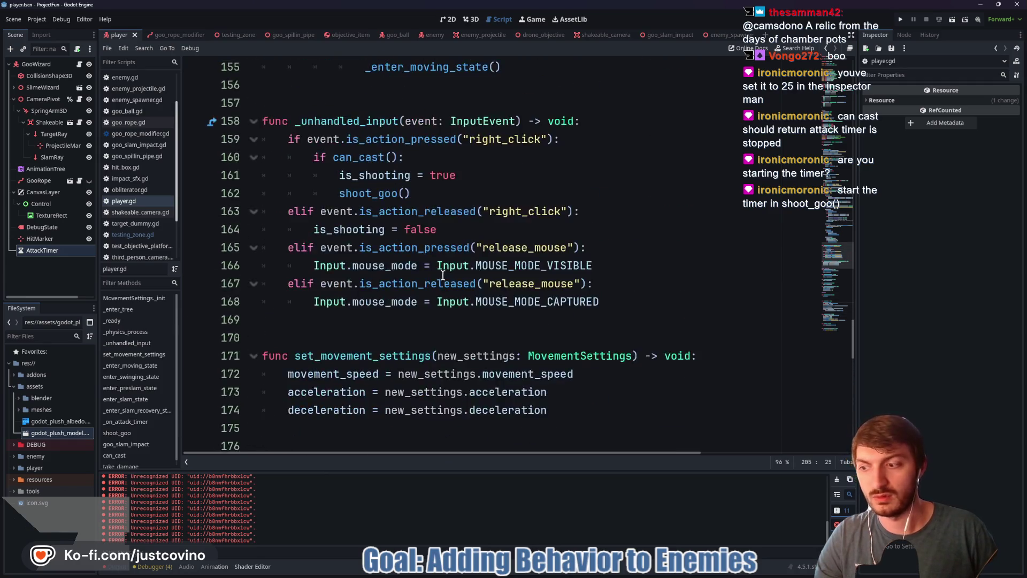
{"action": "scroll", "coordinate": [442, 276], "scroll_direction": "up", "scroll_amount": 6}
{"action": "scroll", "coordinate": [436, 277], "scroll_direction": "up", "scroll_amount": 5}
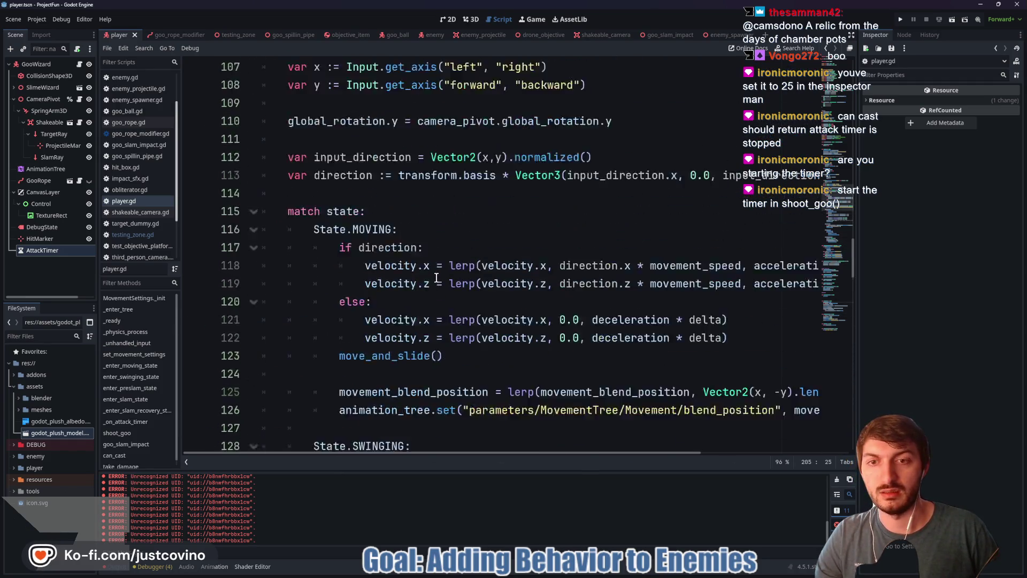
{"action": "scroll", "coordinate": [432, 277], "scroll_direction": "down", "scroll_amount": 5}
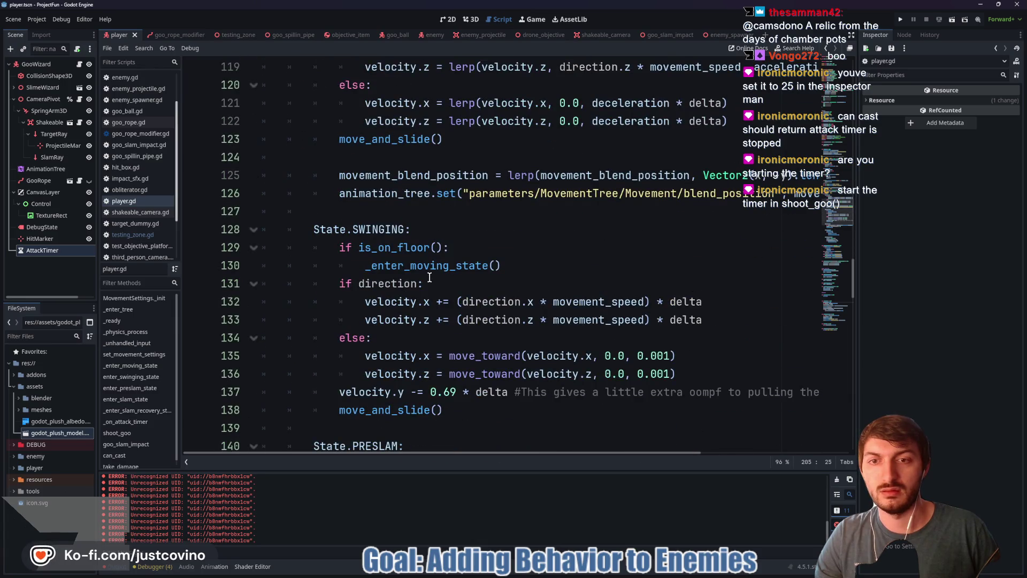
{"action": "scroll", "coordinate": [428, 277], "scroll_direction": "down", "scroll_amount": 2}
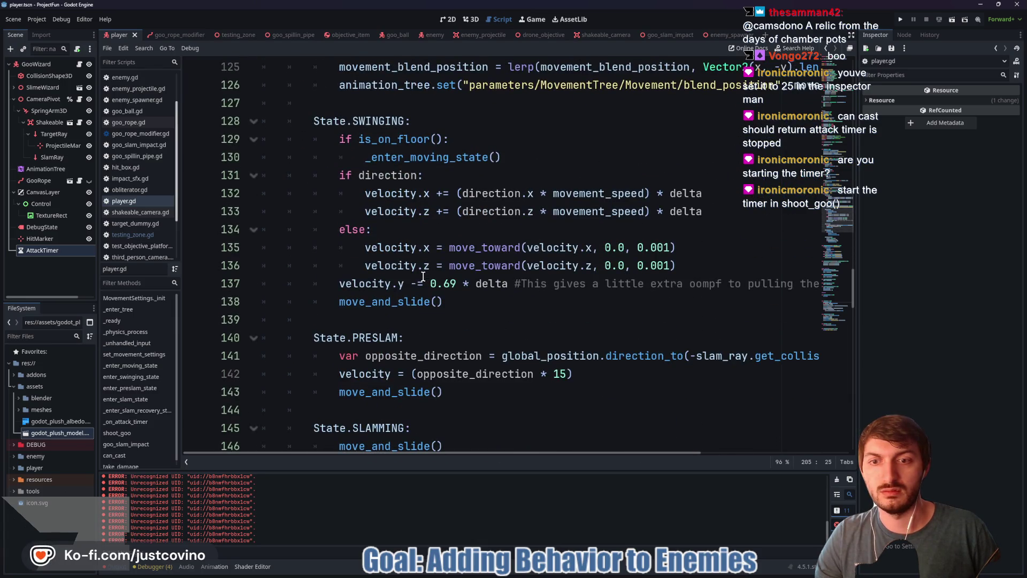
{"action": "scroll", "coordinate": [422, 276], "scroll_direction": "down", "scroll_amount": 11}
{"action": "scroll", "coordinate": [420, 276], "scroll_direction": "up", "scroll_amount": 2}
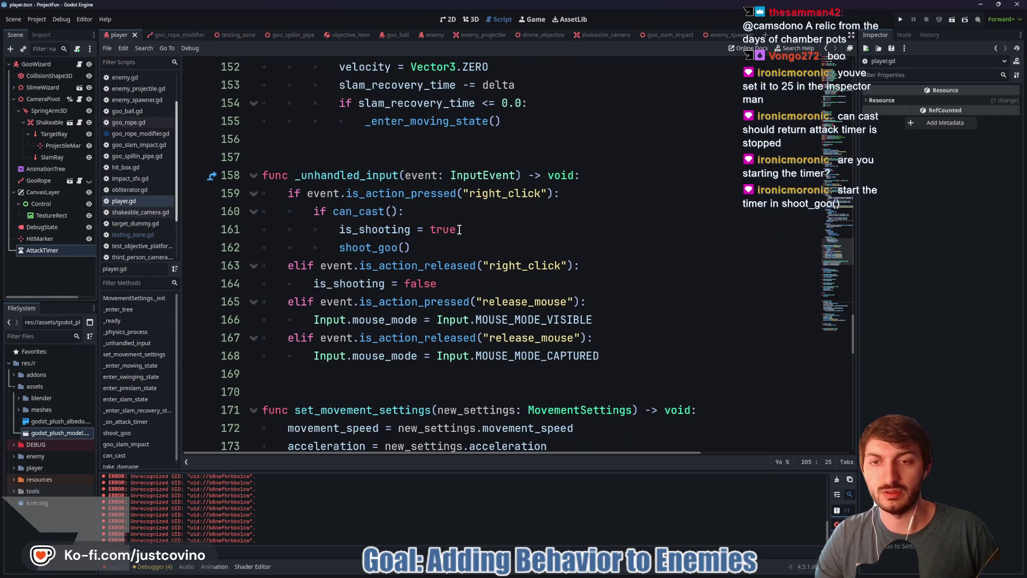
{"action": "left_click_drag", "start_coordinate": [462, 283], "coordinate": [295, 284]}
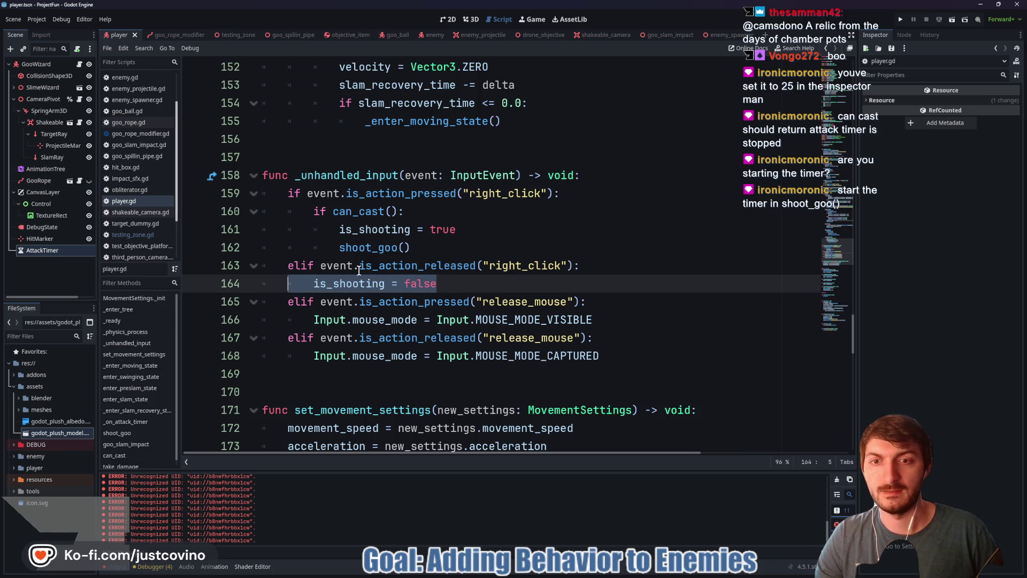
{"action": "scroll", "coordinate": [346, 291], "scroll_direction": "down", "scroll_amount": 19}
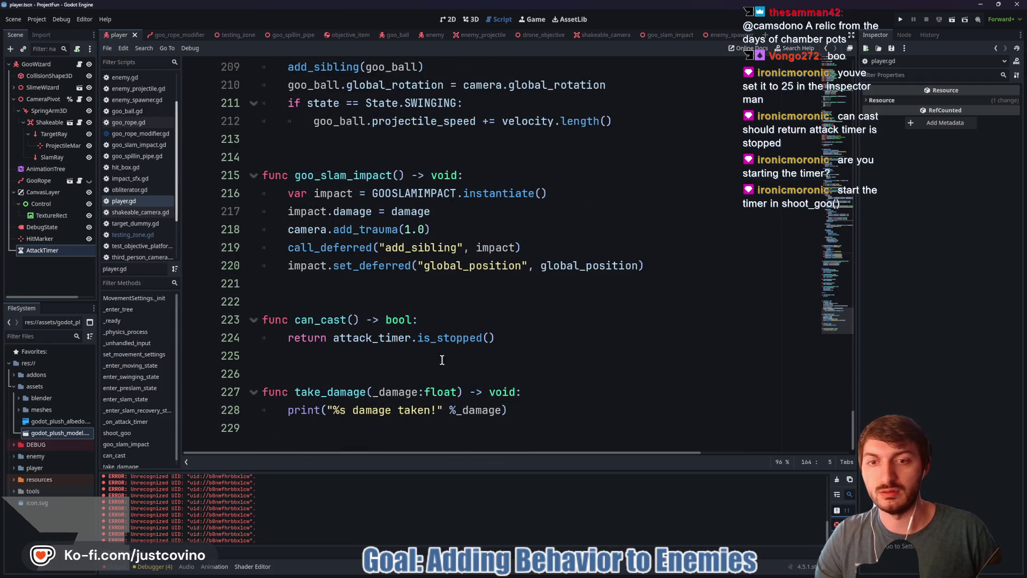
{"action": "left_click", "coordinate": [501, 339]}
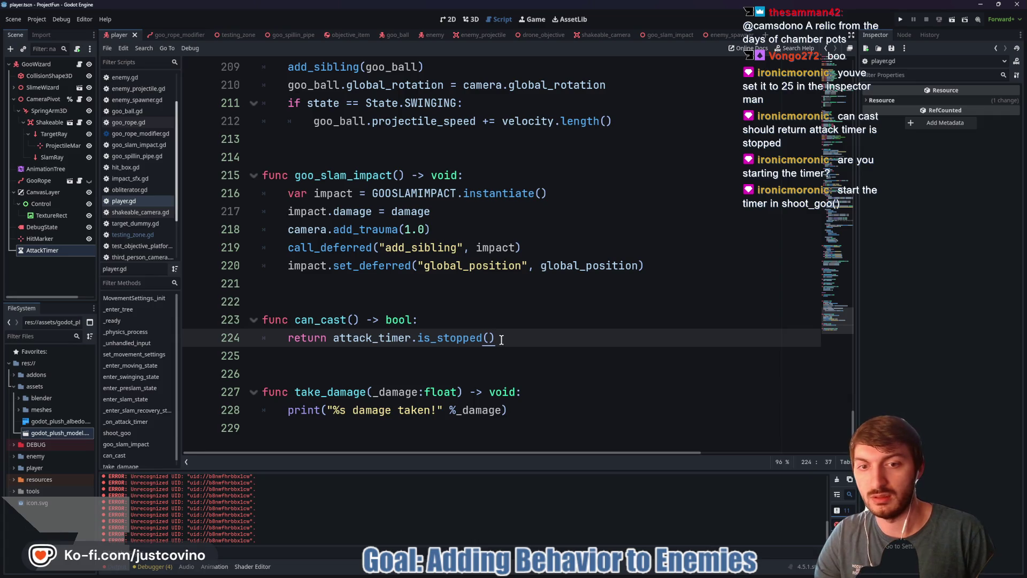
{"action": "type", "text": " and is"}
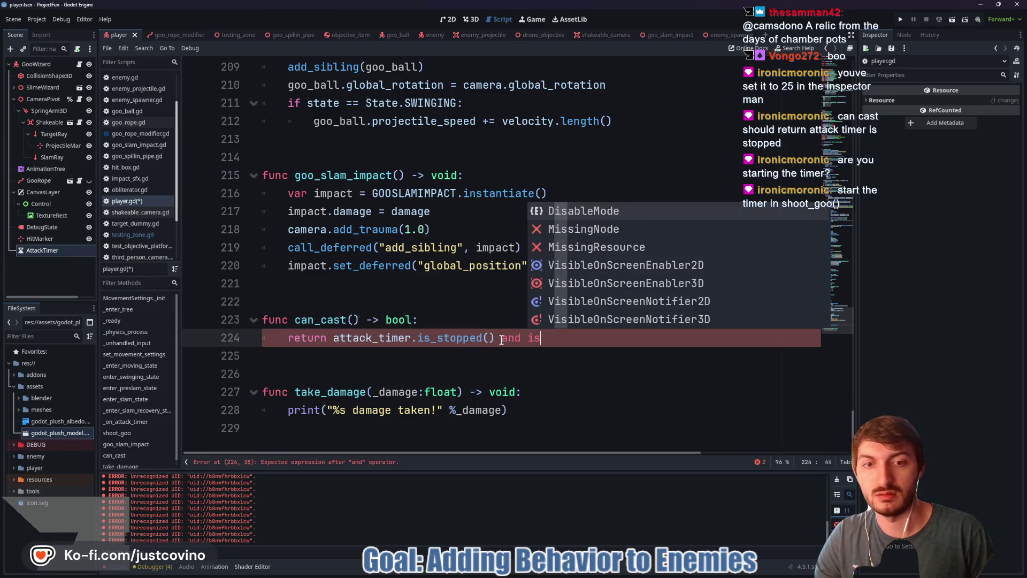
{"action": "key", "text": "BackSpace"}
{"action": "key", "text": "BackSpace"}
{"action": "type", "text": "not is_sh"}
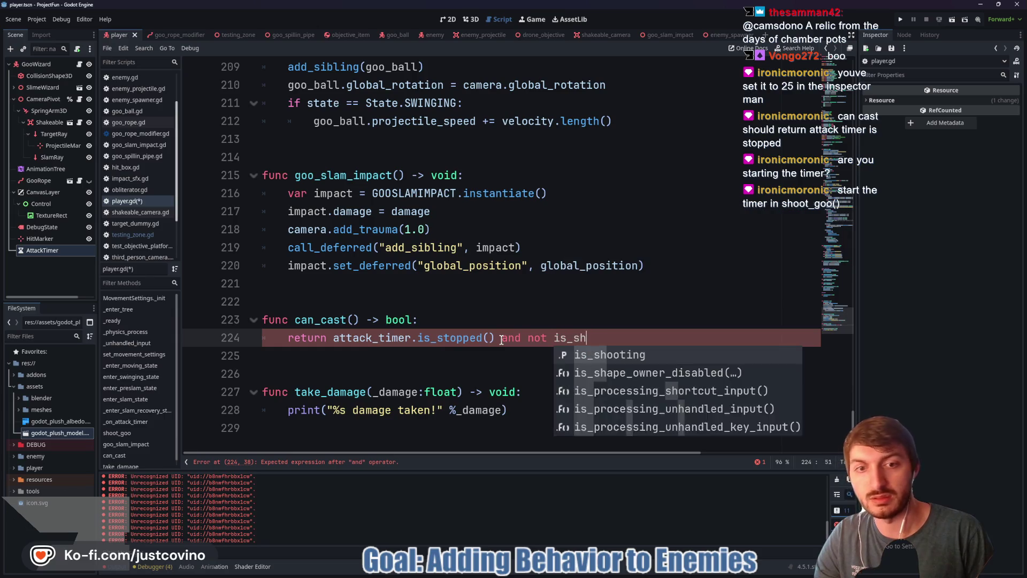
{"action": "type", "text": "ooting"}
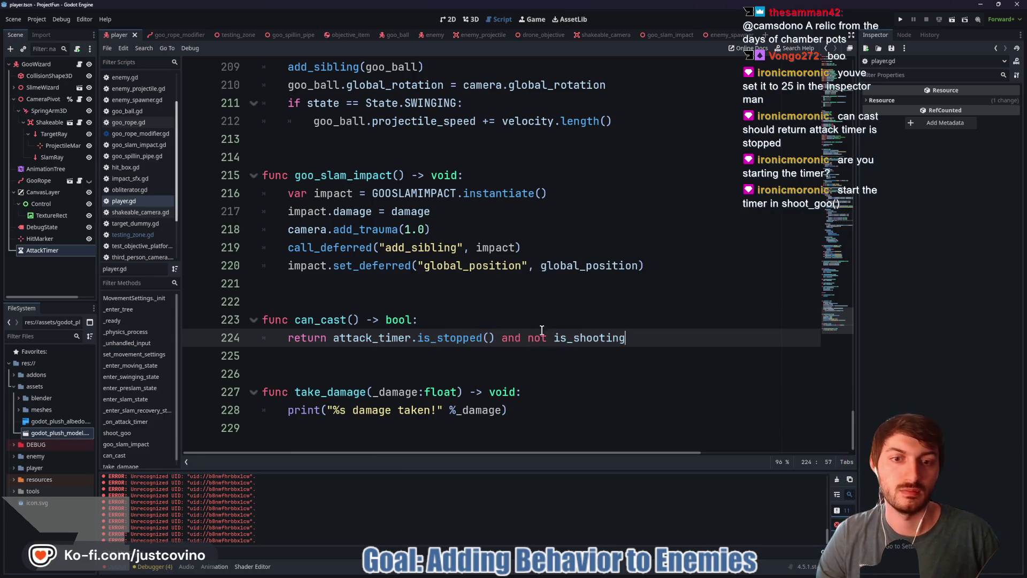
- Playtest the goo wizard by walking it around the arena, then stop the game
{"action": "key", "text": "F5"}
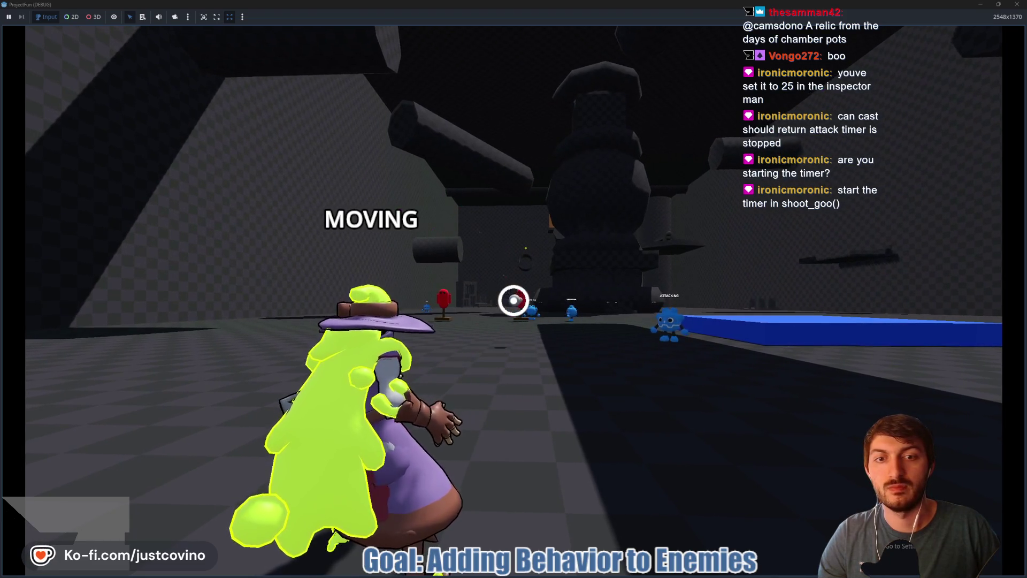
{"action": "key", "text": "w"}
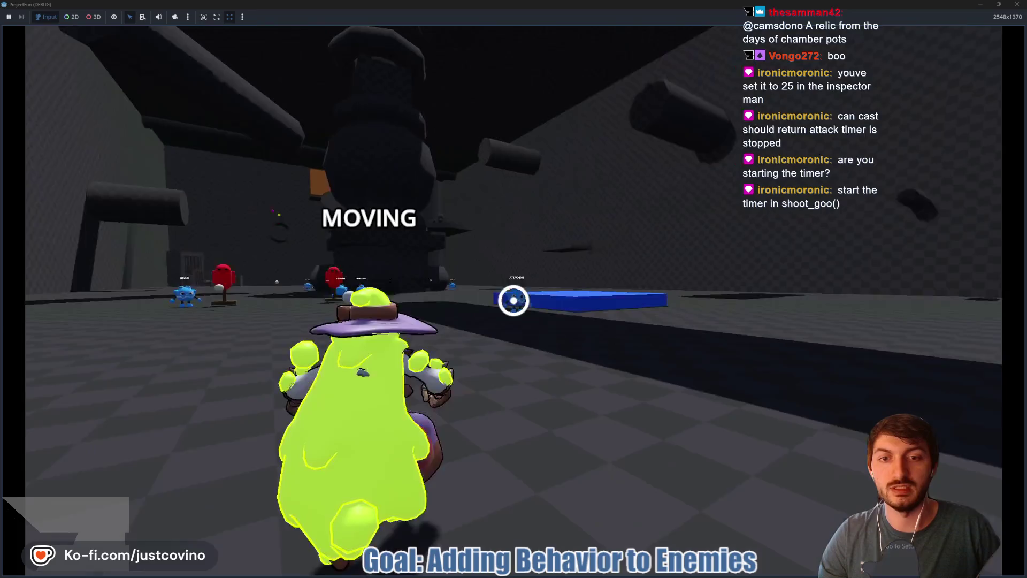
{"action": "key", "text": "a"}
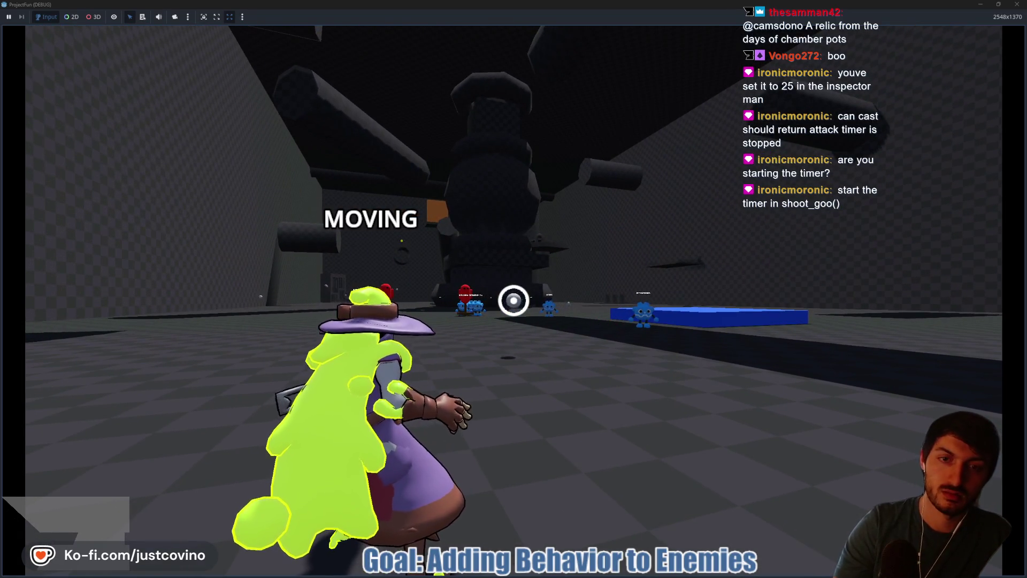
{"action": "key", "text": "F8"}
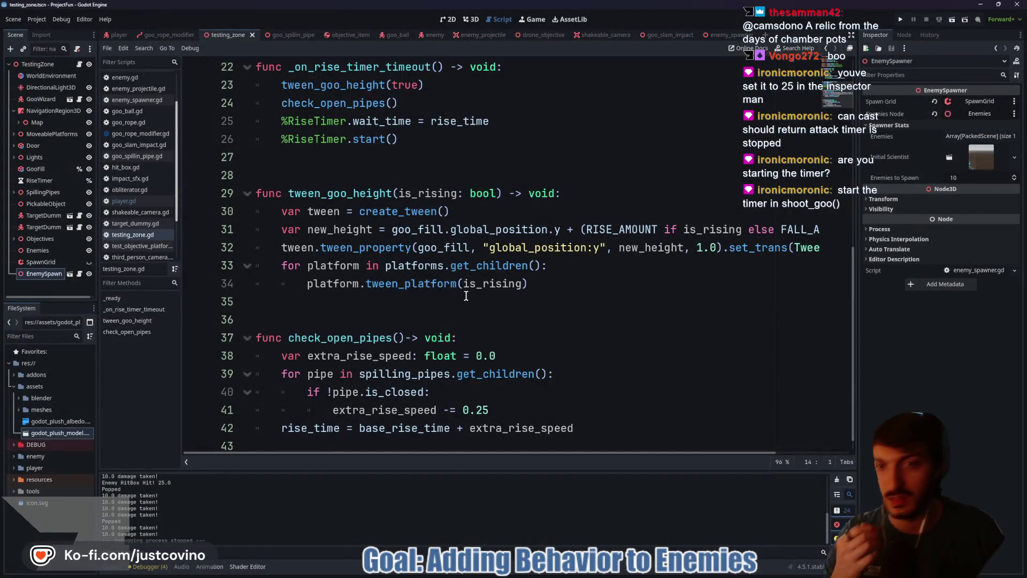
- Add an 'if can_cast():' line at the top of _on_attack_timer in player.gd
{"action": "scroll", "coordinate": [455, 297], "scroll_direction": "up", "scroll_amount": 7}
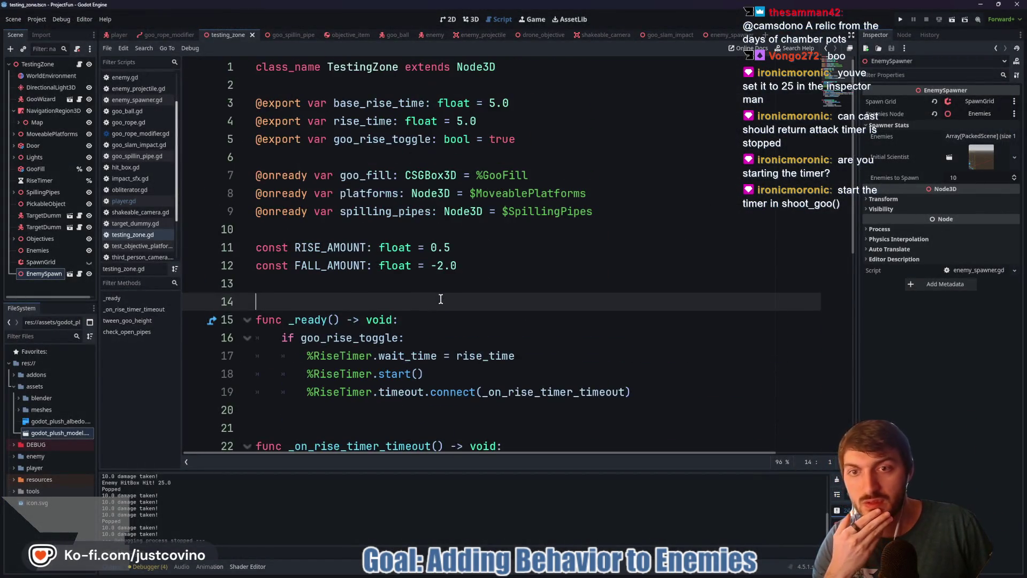
{"action": "left_click", "coordinate": [119, 35]}
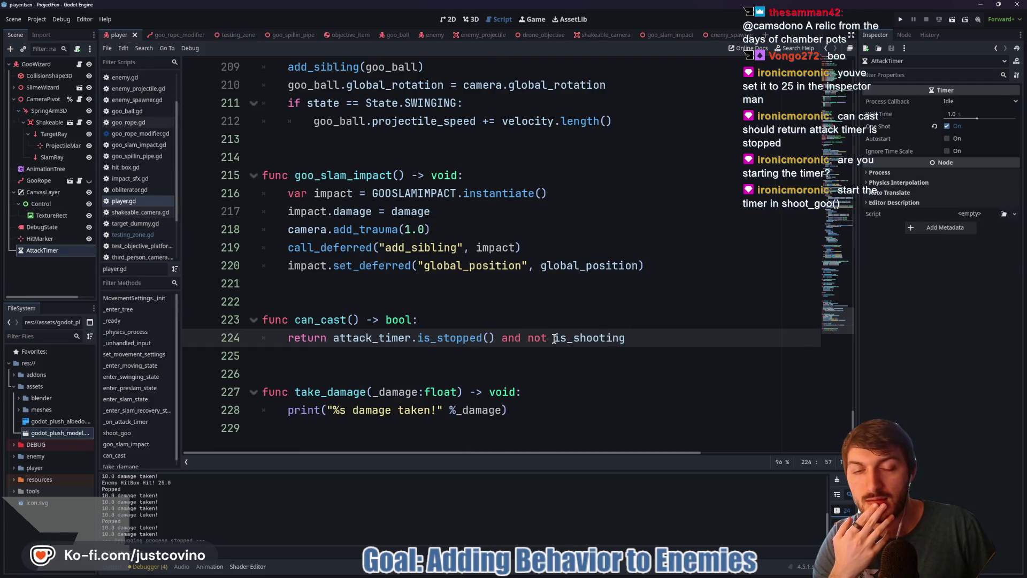
{"action": "scroll", "coordinate": [554, 339], "scroll_direction": "up", "scroll_amount": 1}
{"action": "scroll", "coordinate": [551, 342], "scroll_direction": "down", "scroll_amount": 1}
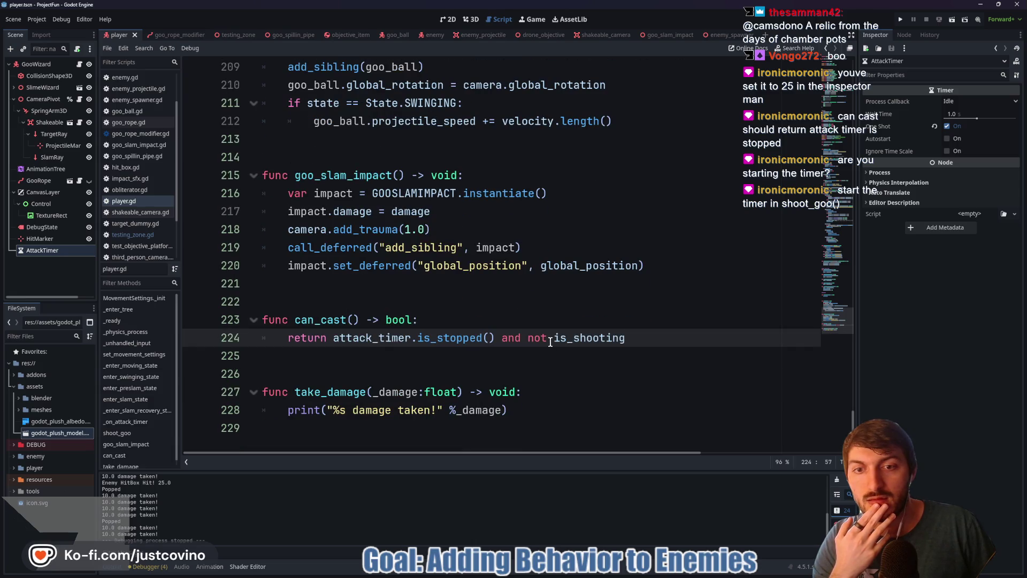
{"action": "scroll", "coordinate": [522, 332], "scroll_direction": "up", "scroll_amount": 2}
{"action": "scroll", "coordinate": [520, 333], "scroll_direction": "up", "scroll_amount": 5}
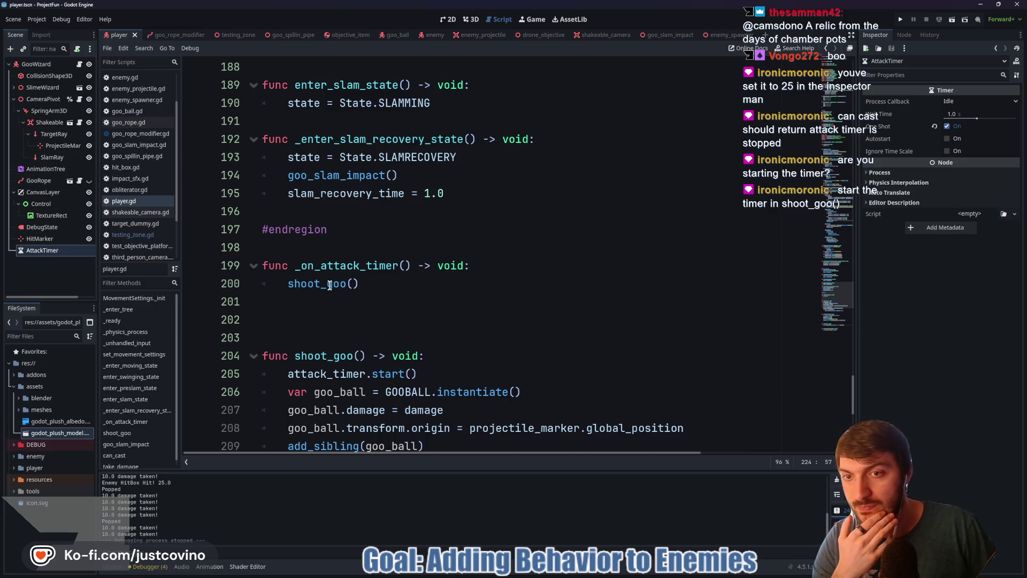
{"action": "left_click", "coordinate": [513, 265]}
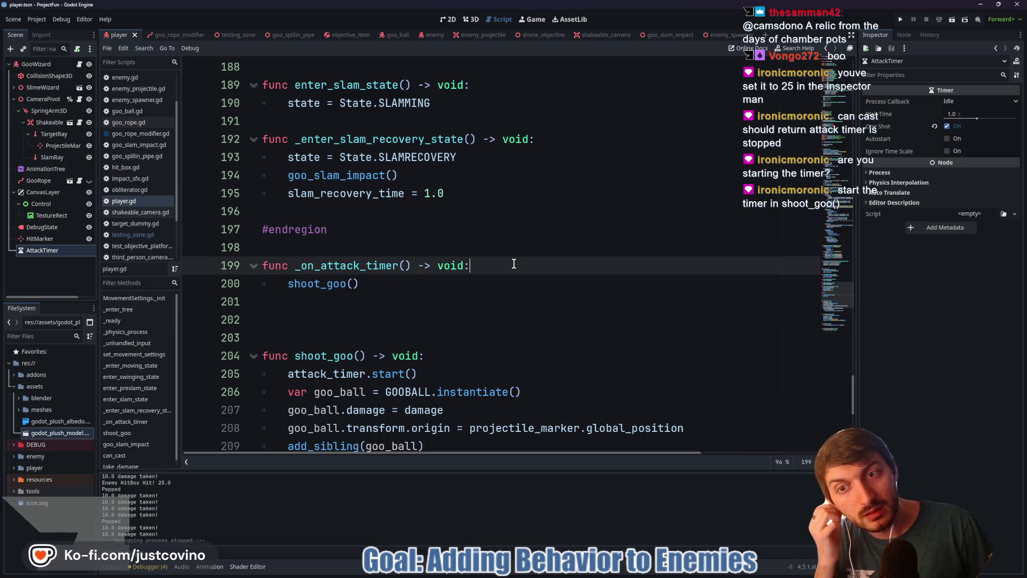
{"action": "key", "text": "Return"}
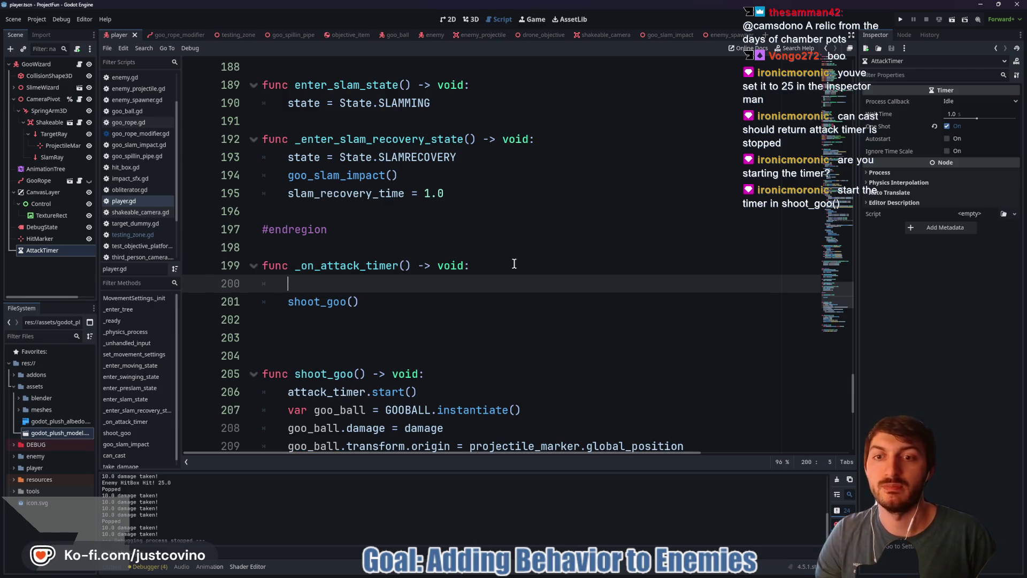
{"action": "type", "text": "i"}
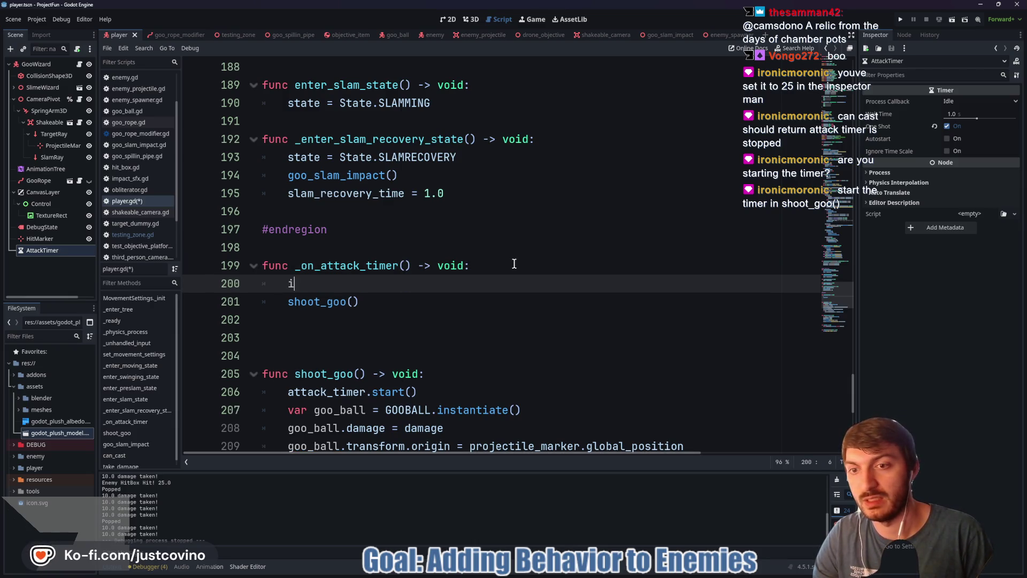
{"action": "type", "text": "f can_c"}
{"action": "key", "text": "Return"}
{"action": "type", "text": ":"}
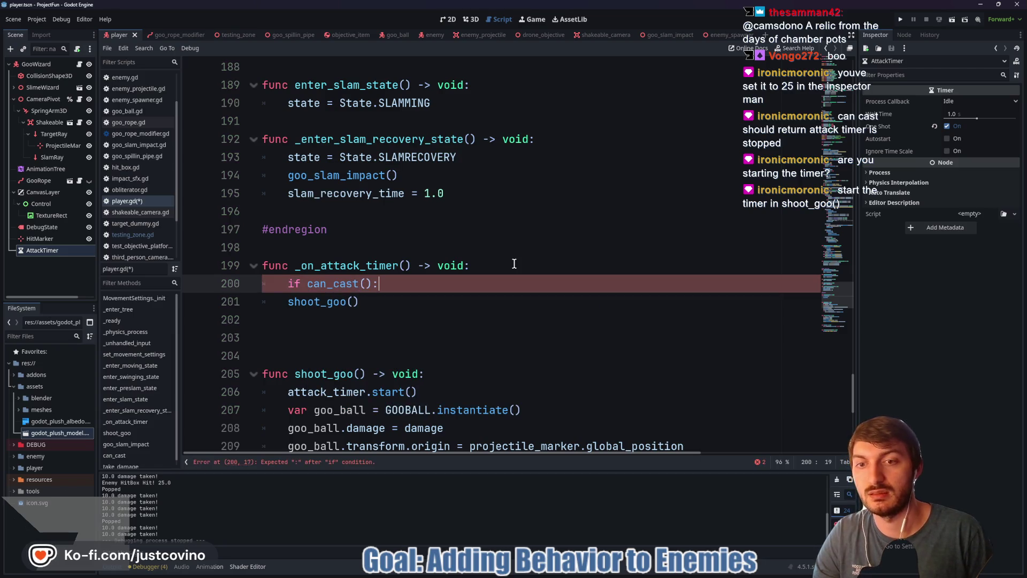
- Indent shoot_goo() under the can_cast check and save player.gd
{"action": "key", "text": "Down"}
{"action": "key", "text": "Home"}
{"action": "key", "text": "Tab"}
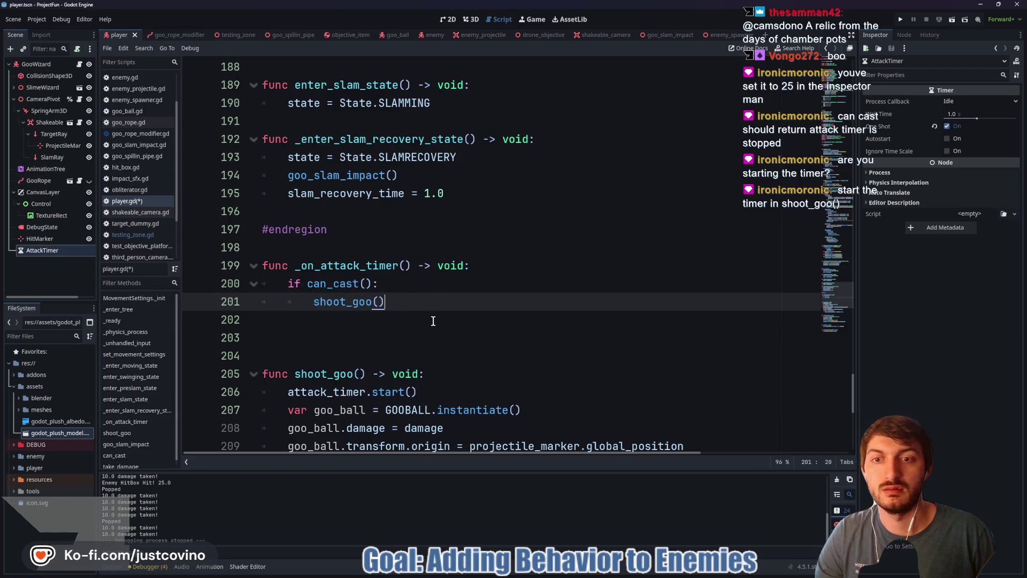
{"action": "key", "text": "End"}
{"action": "key", "text": "ctrl+s"}
- Run the game again to test shooting with the can_cast check, then stop it
{"action": "key", "text": "F5"}
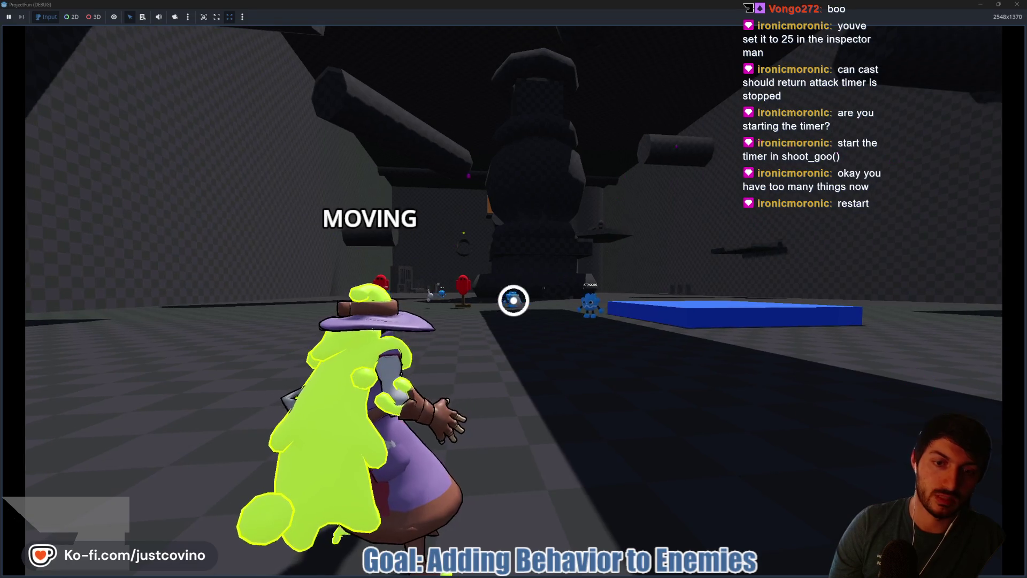
{"action": "key", "text": "F8"}
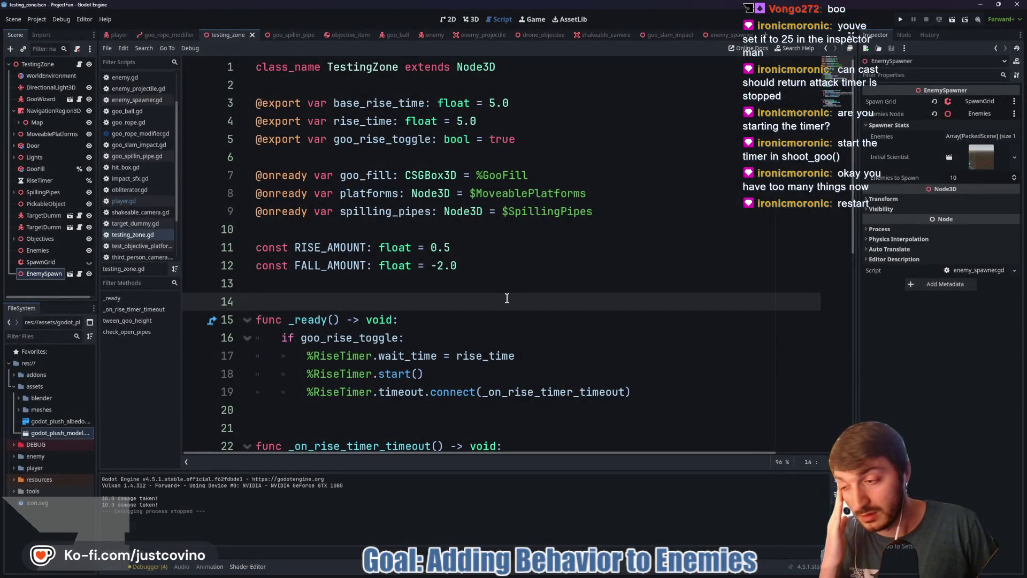
- Delete the 'if can_cast():' line from _on_attack_timer in player.gd
{"action": "scroll", "coordinate": [452, 313], "scroll_direction": "down", "scroll_amount": 7}
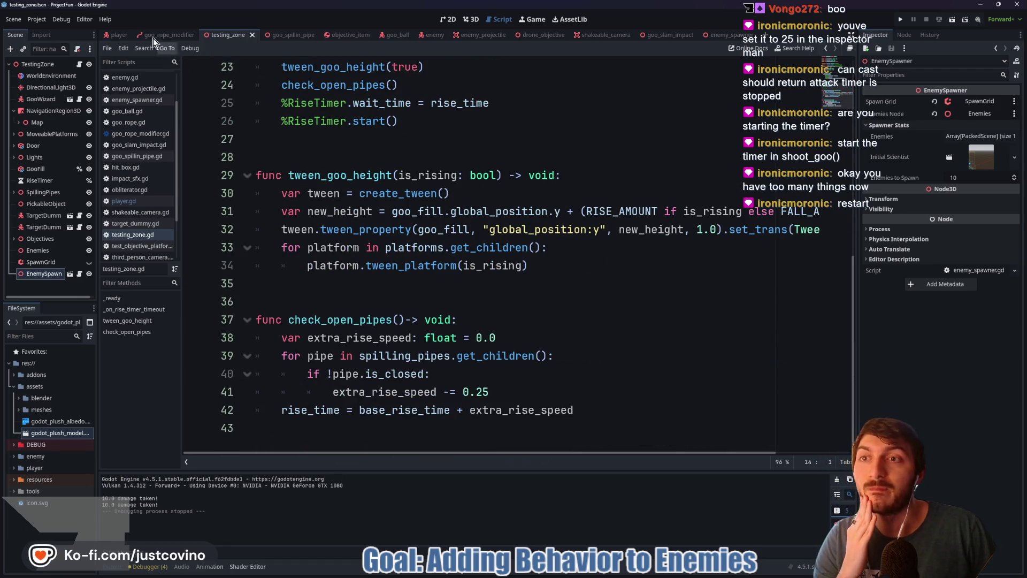
{"action": "left_click", "coordinate": [119, 35]}
{"action": "left_click", "coordinate": [404, 285]}
{"action": "key", "text": "shift+Home"}
{"action": "key", "text": "shift+Home"}
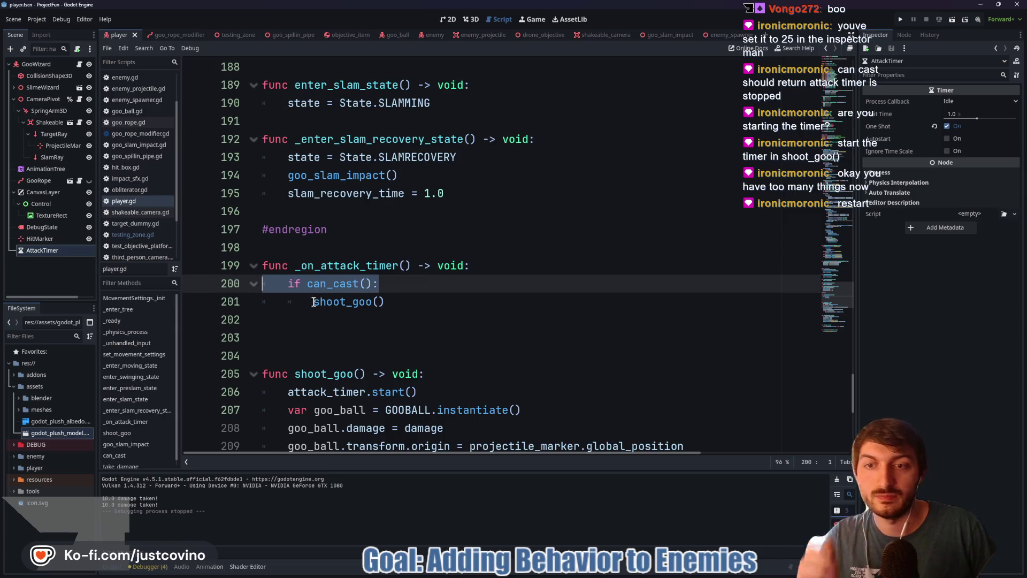
{"action": "key", "text": "BackSpace"}
{"action": "key", "text": "BackSpace"}
- Follow the can_cast call on line 160 to its definition and review it
{"action": "scroll", "coordinate": [422, 315], "scroll_direction": "up", "scroll_amount": 12}
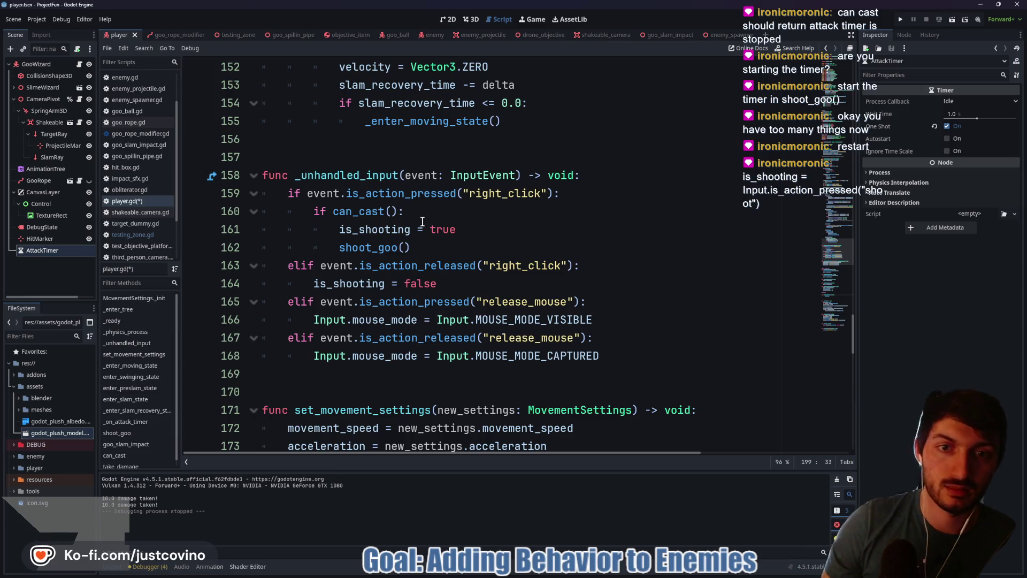
{"action": "double_click", "coordinate": [363, 212]}
{"action": "left_click", "coordinate": [363, 212], "text": "ctrl"}
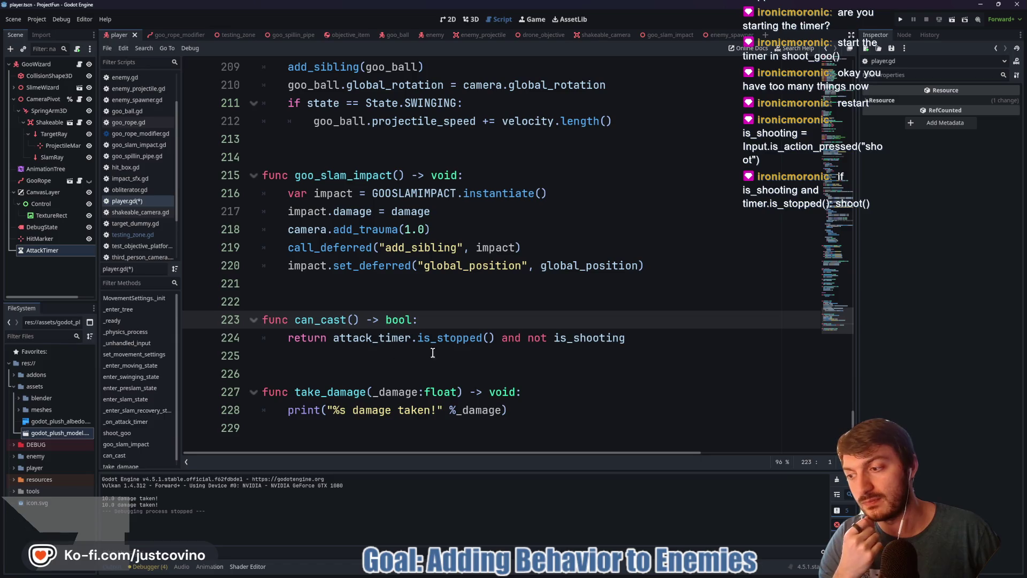
{"action": "scroll", "coordinate": [468, 336], "scroll_direction": "up", "scroll_amount": 5}
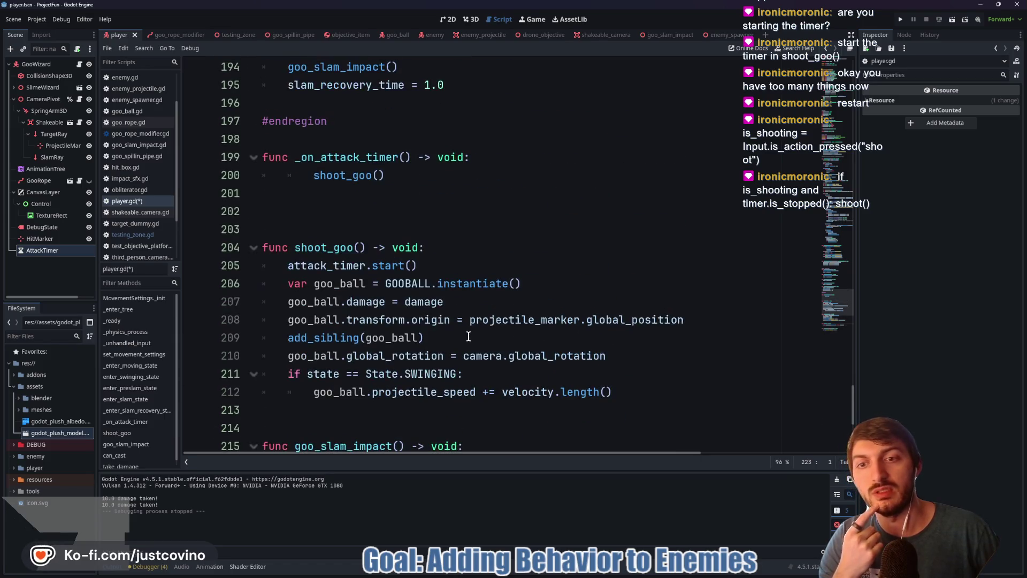
{"action": "scroll", "coordinate": [467, 335], "scroll_direction": "down", "scroll_amount": 5}
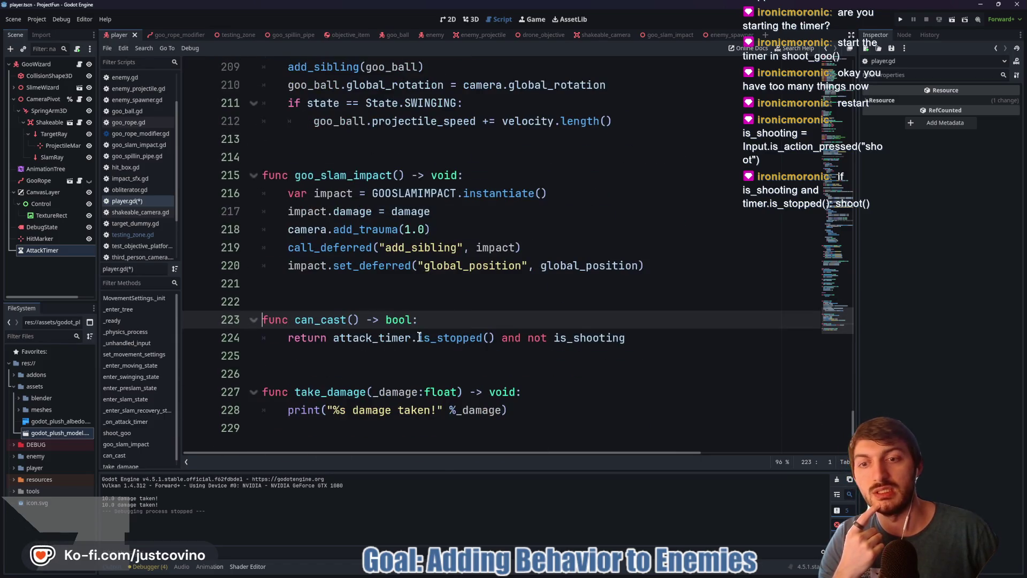
{"action": "double_click", "coordinate": [315, 320]}
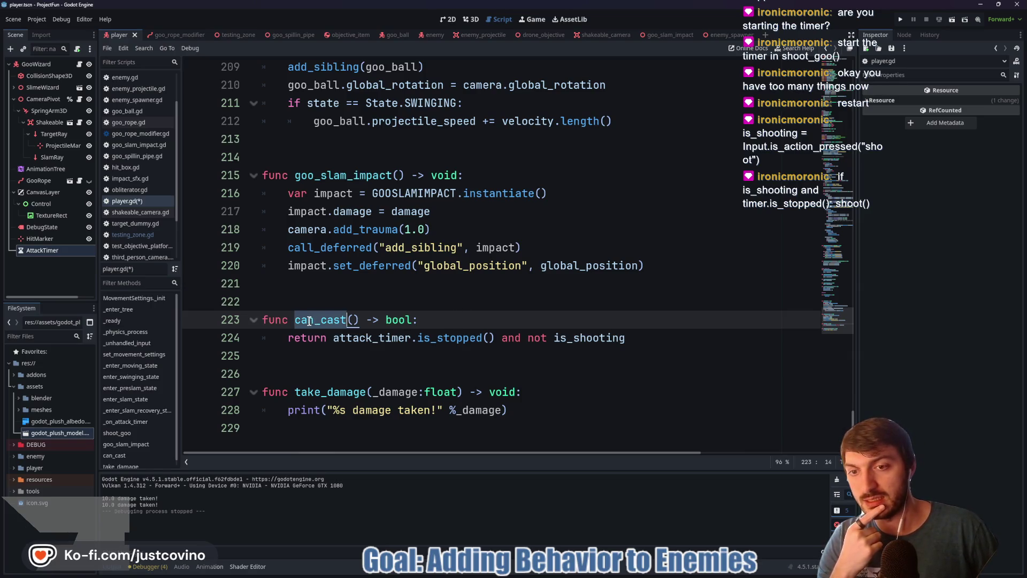
{"action": "left_click", "coordinate": [502, 338]}
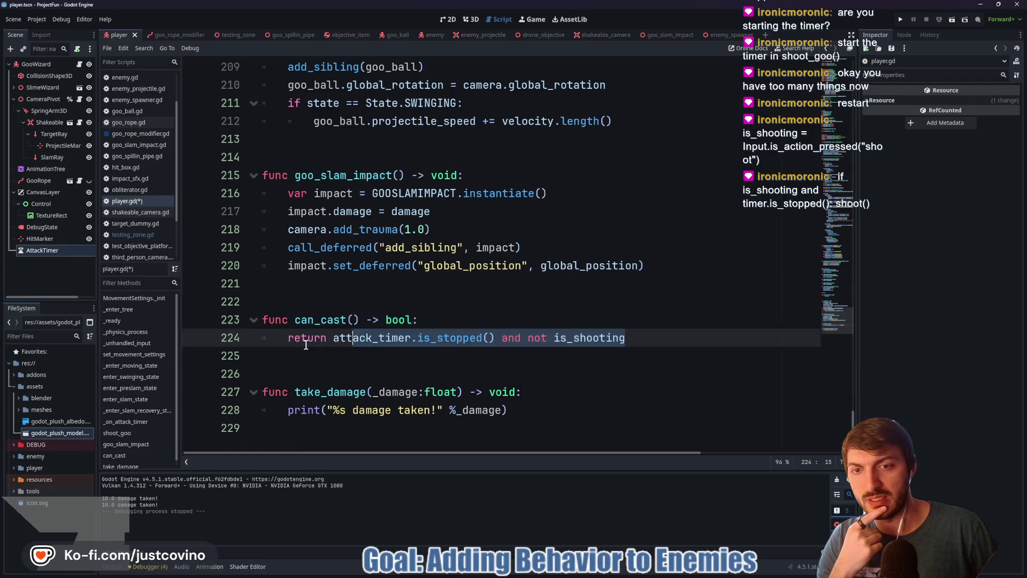
{"action": "key", "text": "Down"}
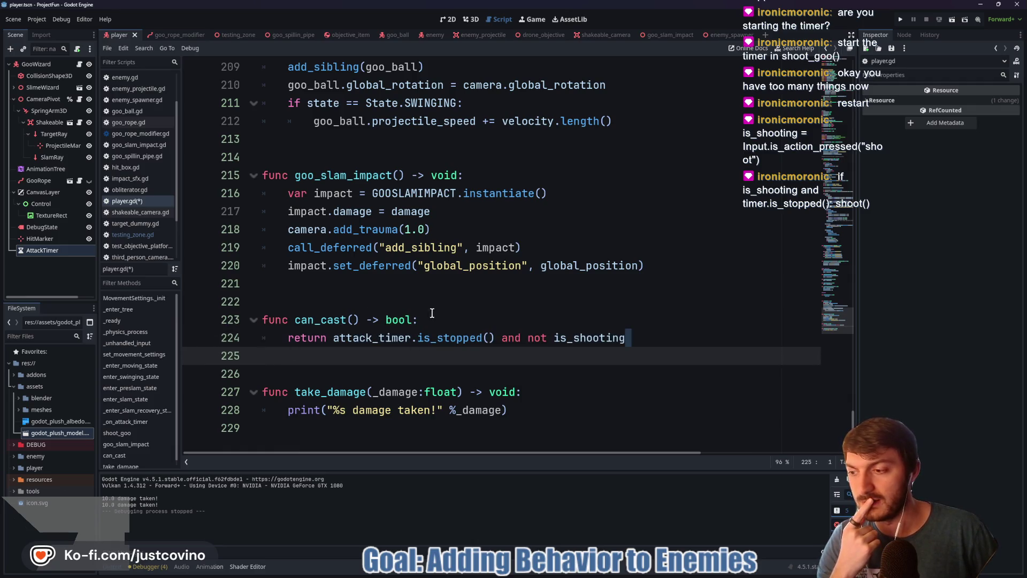
- Highlight every use of is_shooting in the player script
{"action": "scroll", "coordinate": [419, 308], "scroll_direction": "up", "scroll_amount": 1}
{"action": "scroll", "coordinate": [396, 308], "scroll_direction": "down", "scroll_amount": 1}
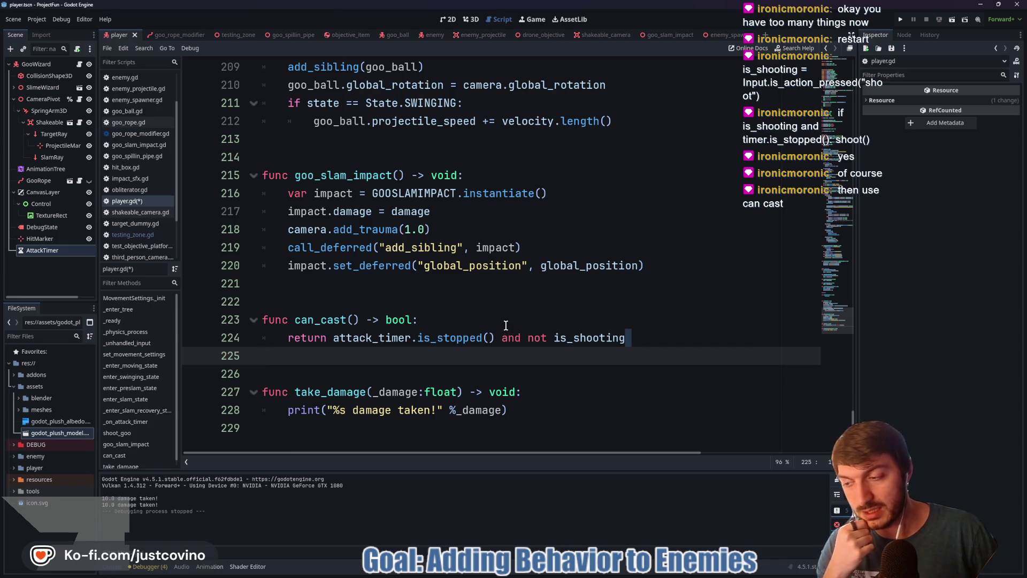
{"action": "scroll", "coordinate": [505, 325], "scroll_direction": "up", "scroll_amount": 20}
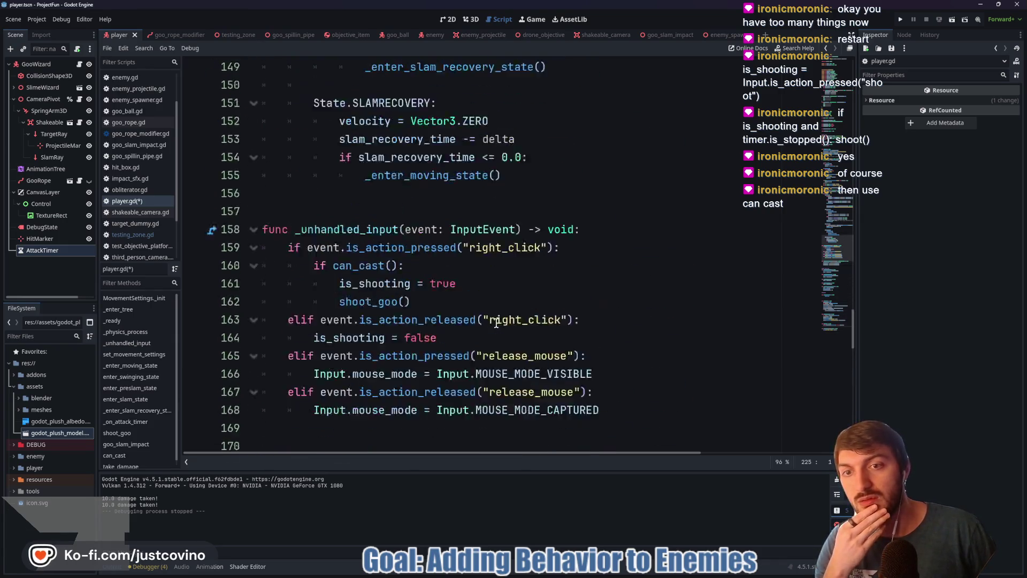
{"action": "scroll", "coordinate": [496, 323], "scroll_direction": "up", "scroll_amount": 8}
{"action": "scroll", "coordinate": [489, 323], "scroll_direction": "down", "scroll_amount": 11}
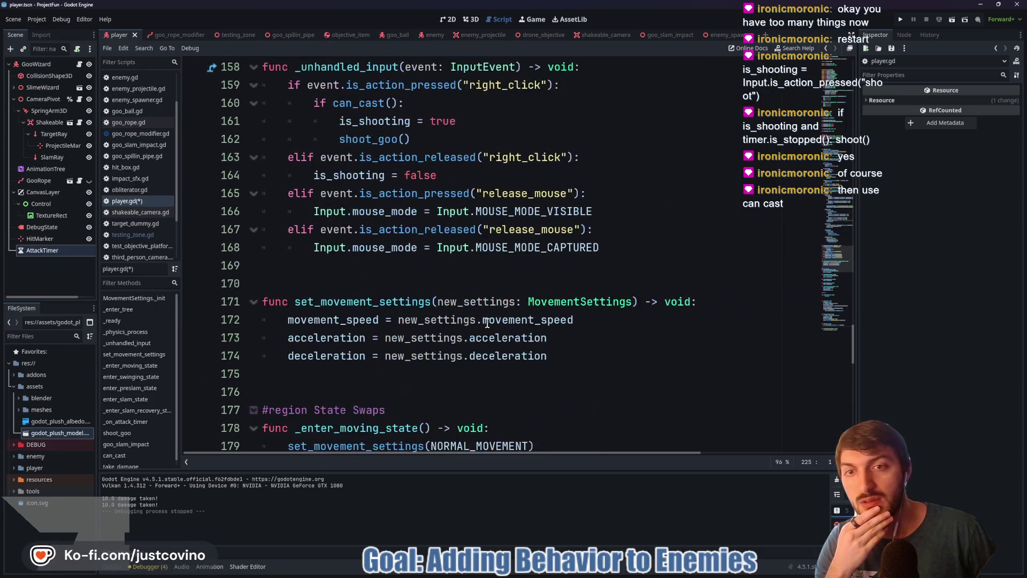
{"action": "scroll", "coordinate": [486, 323], "scroll_direction": "up", "scroll_amount": 2}
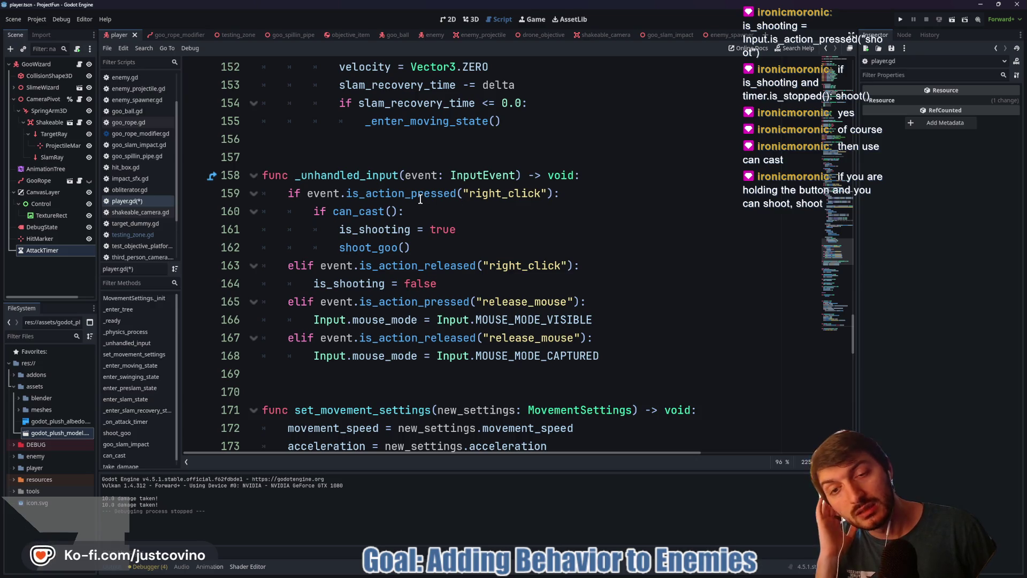
{"action": "double_click", "coordinate": [384, 227]}
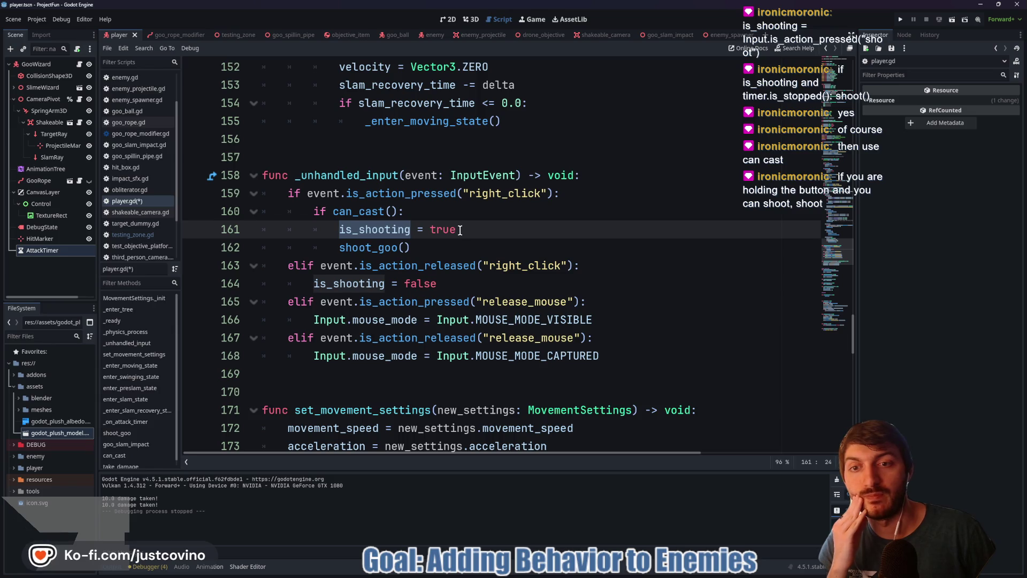
{"action": "mouse_move", "coordinate": [381, 212]}
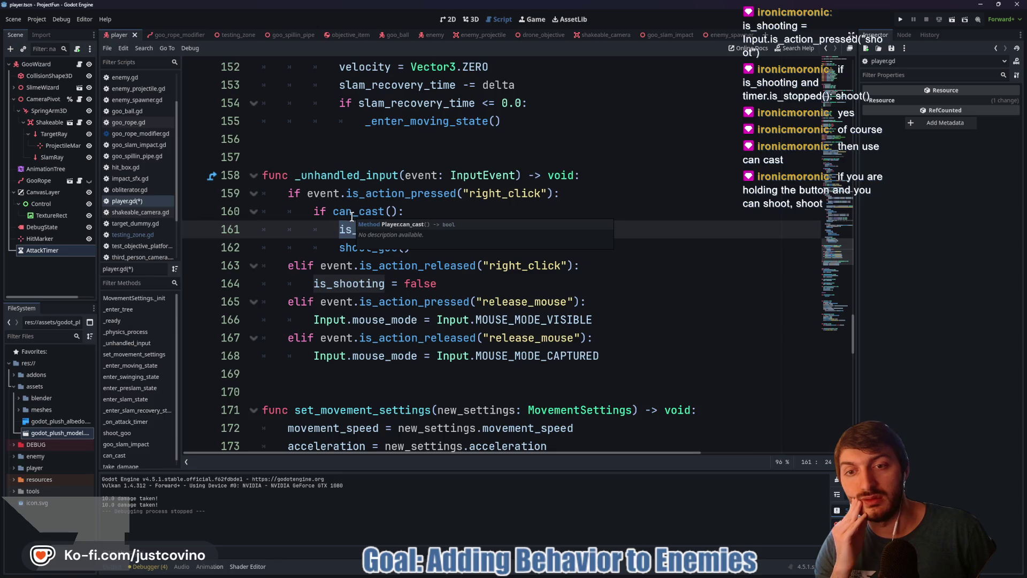
{"action": "left_click", "coordinate": [456, 283]}
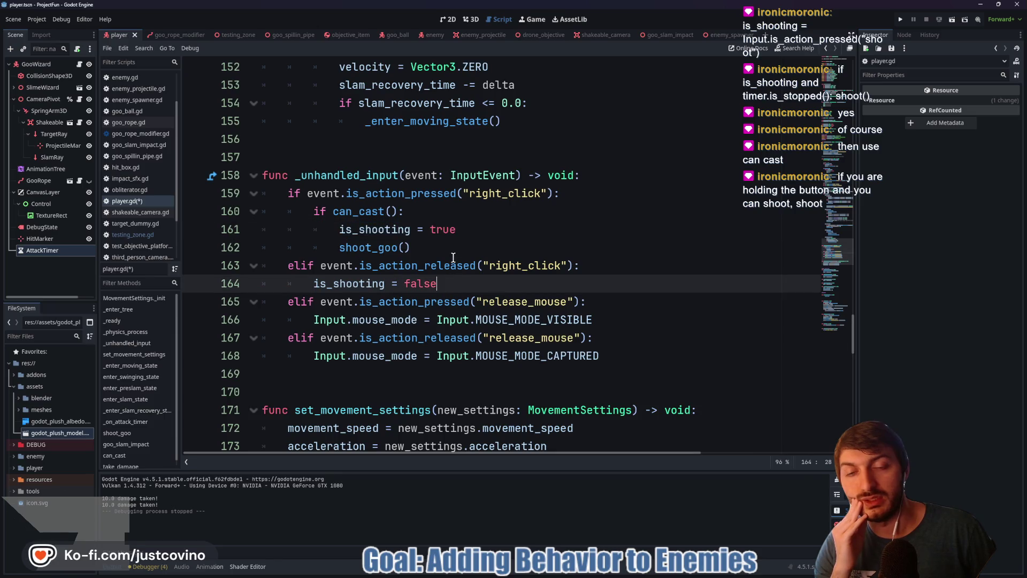
- Inspect the can_cast check on line 160 and its is_shooting and shoot_goo() lines
{"action": "double_click", "coordinate": [365, 211]}
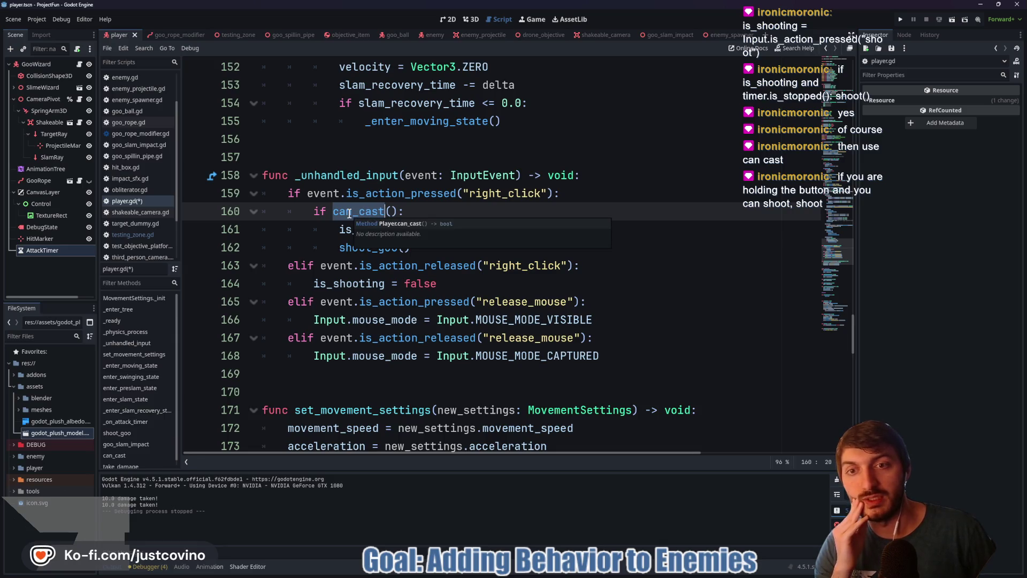
{"action": "left_click", "coordinate": [413, 210]}
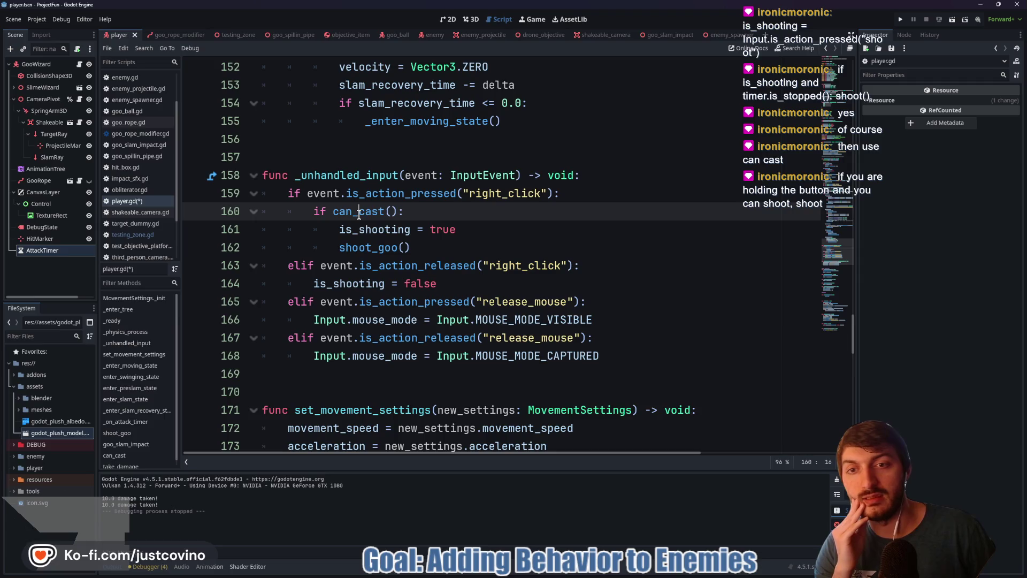
{"action": "left_click", "coordinate": [359, 229]}
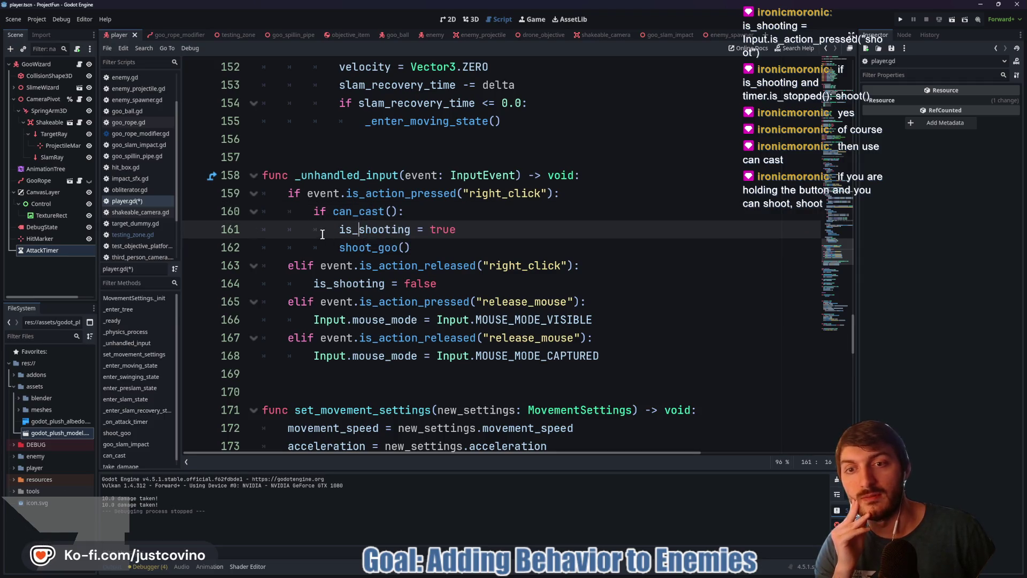
{"action": "left_click_drag", "start_coordinate": [323, 235], "coordinate": [422, 242]}
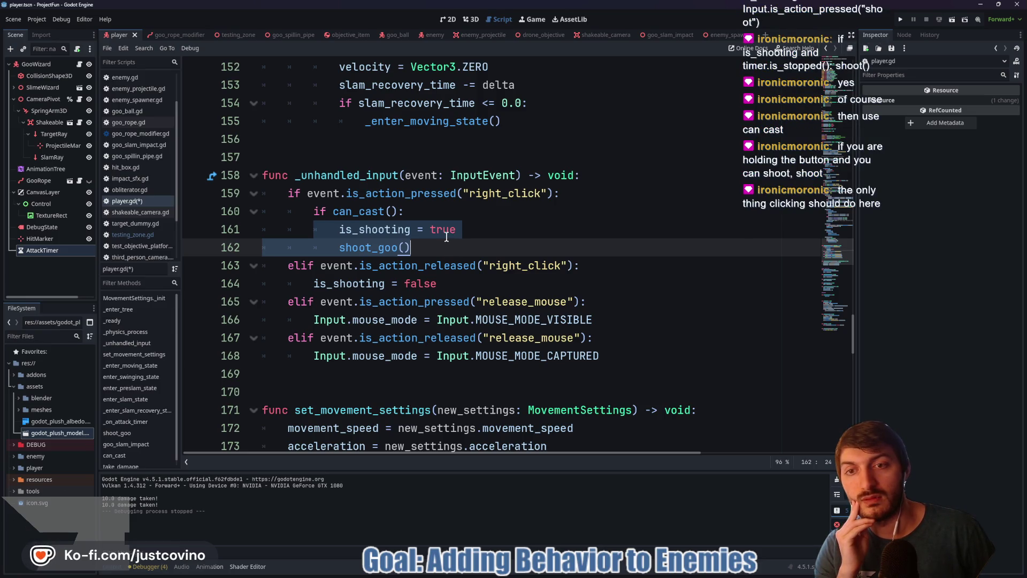
{"action": "double_click", "coordinate": [350, 216]}
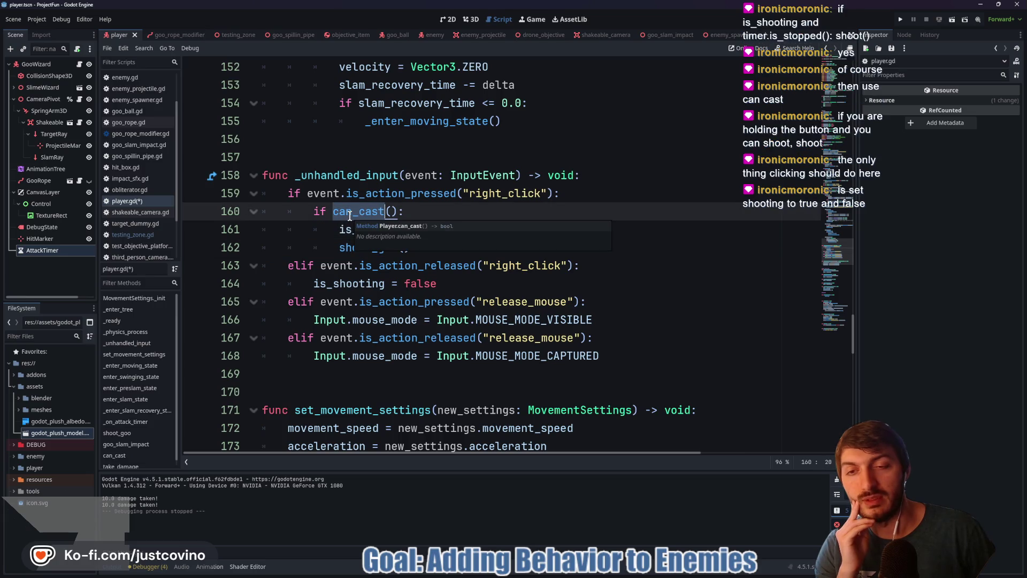
{"action": "scroll", "coordinate": [487, 249], "scroll_direction": "down", "scroll_amount": 15}
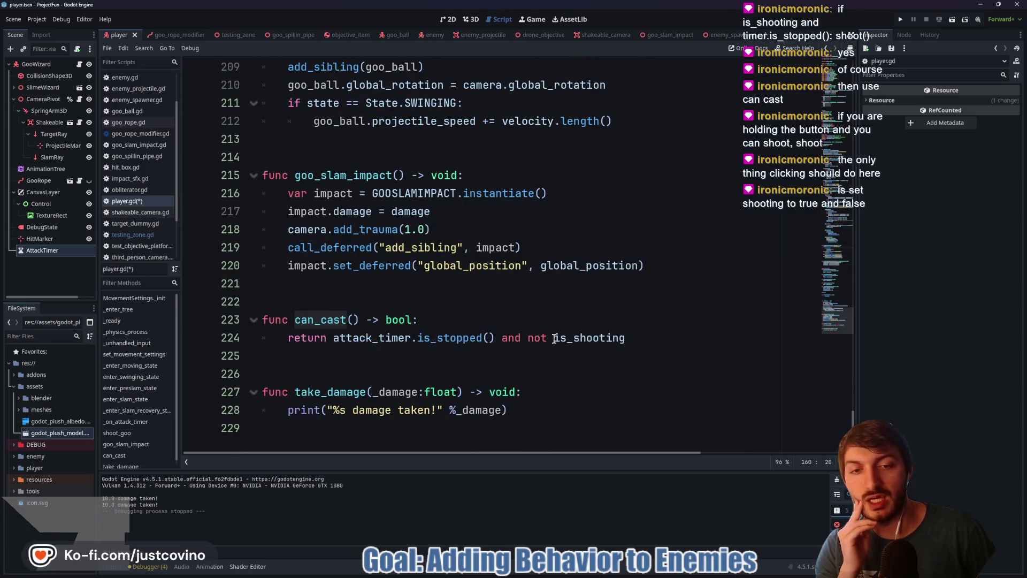
{"action": "double_click", "coordinate": [545, 337]}
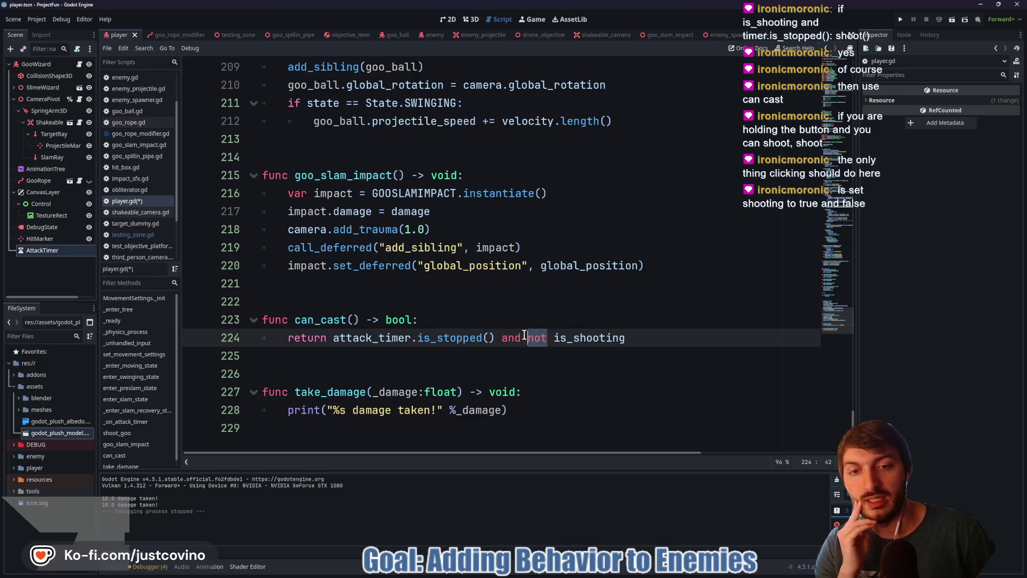
{"action": "key", "text": "BackSpace"}
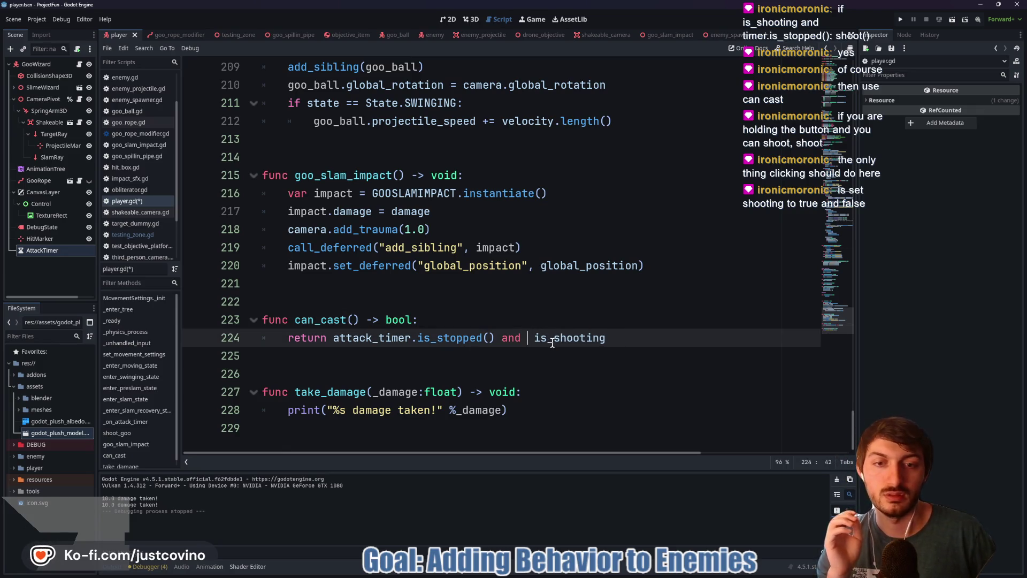
{"action": "key", "text": "BackSpace"}
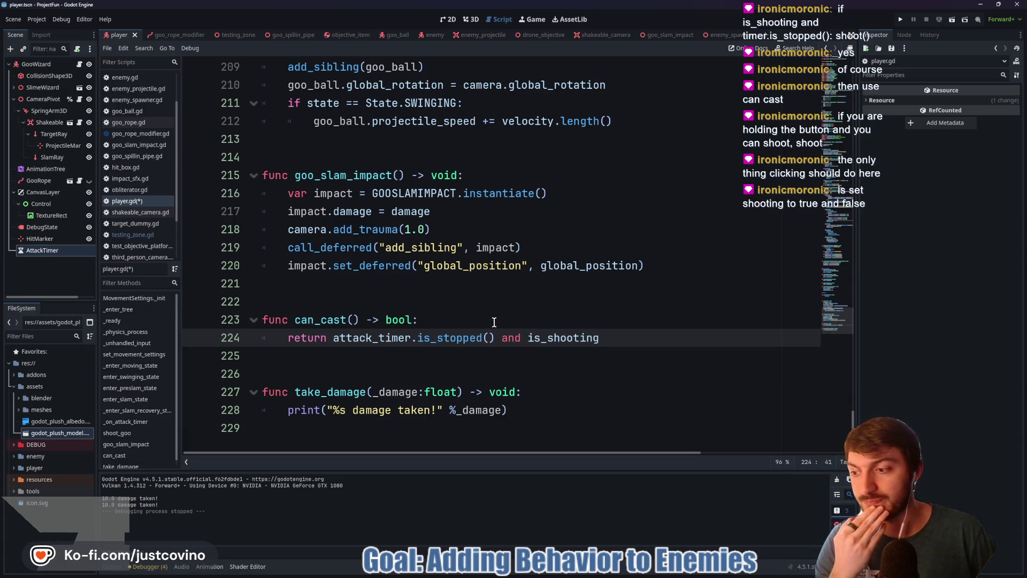
{"action": "left_click", "coordinate": [225, 35]}
{"action": "key", "text": "F5"}
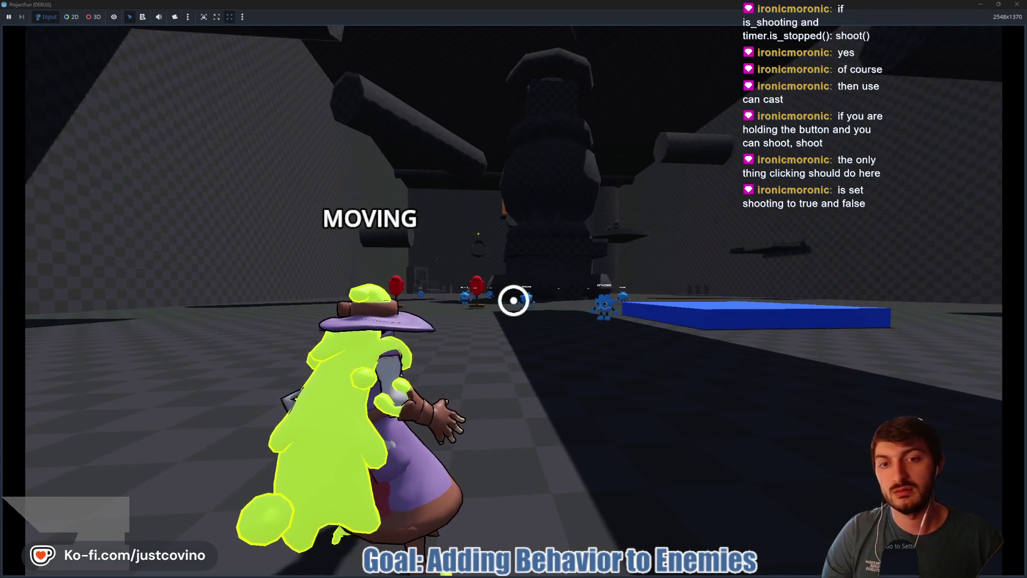
{"action": "key", "text": "F8"}
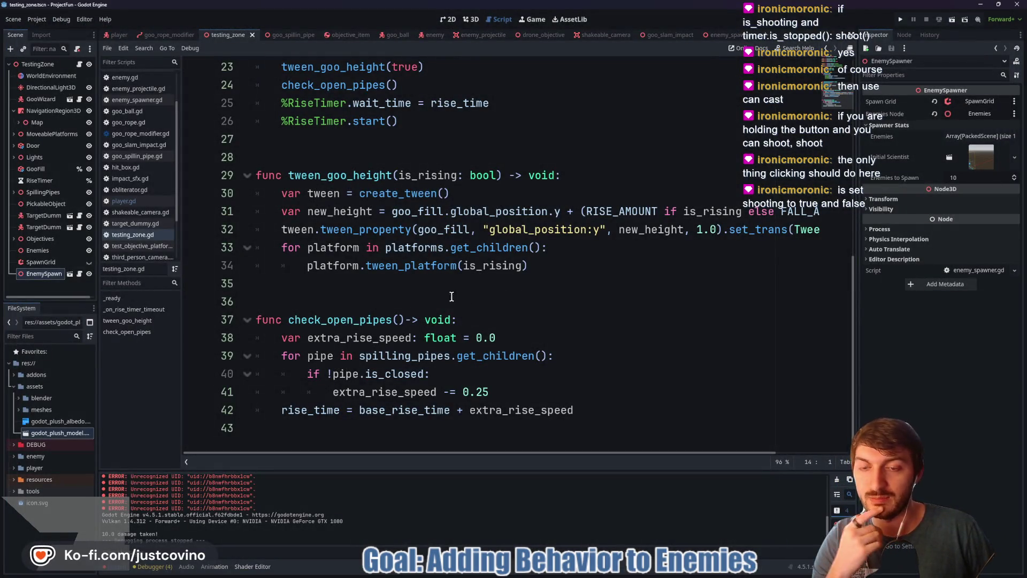
{"action": "scroll", "coordinate": [426, 295], "scroll_direction": "up", "scroll_amount": 2}
{"action": "left_click", "coordinate": [116, 34]}
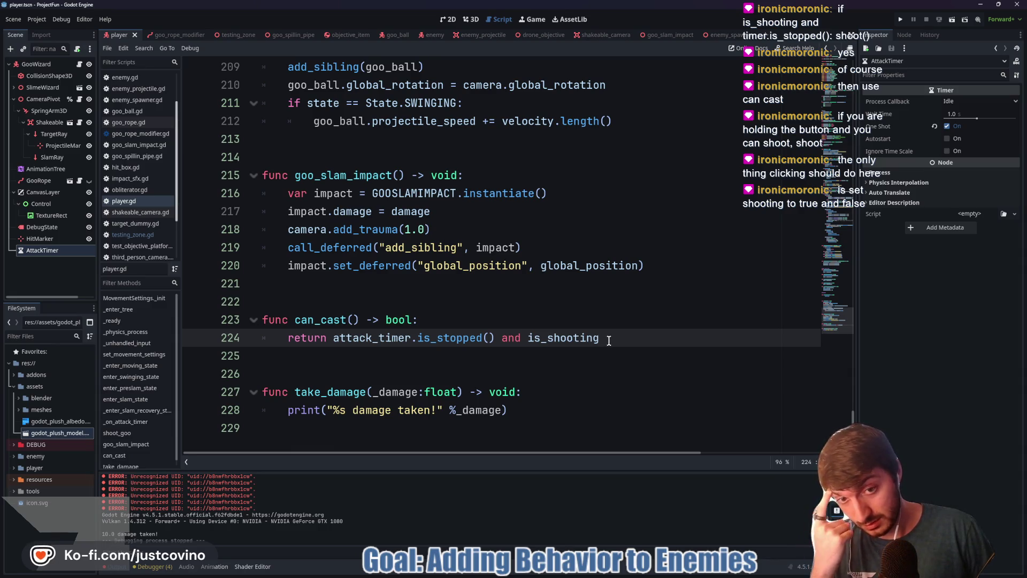
- Strip the is_shooting condition so can_cast returns only attack_timer.is_stopped()
{"action": "key", "text": "ctrl+Left"}
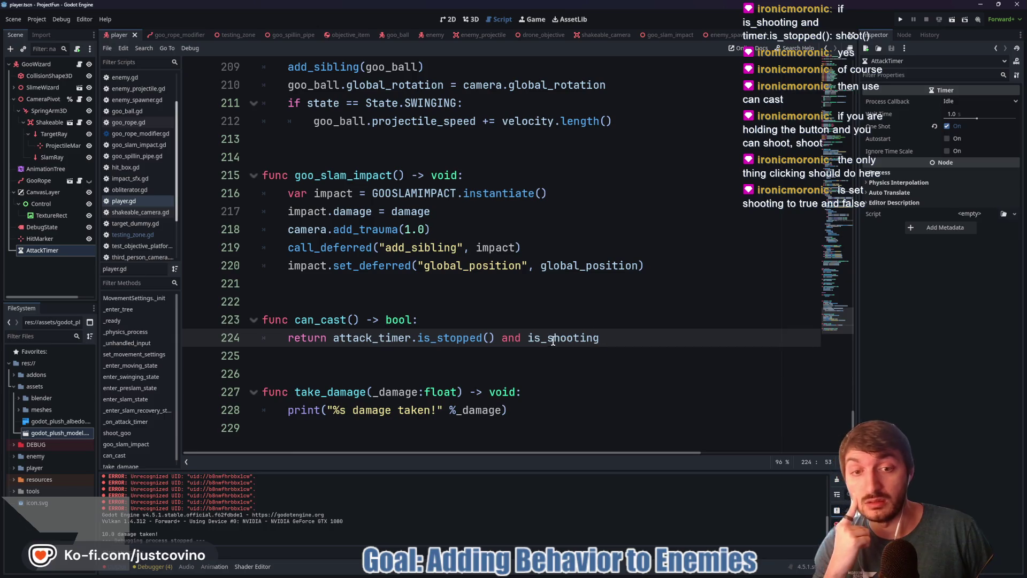
{"action": "type", "text": "!"}
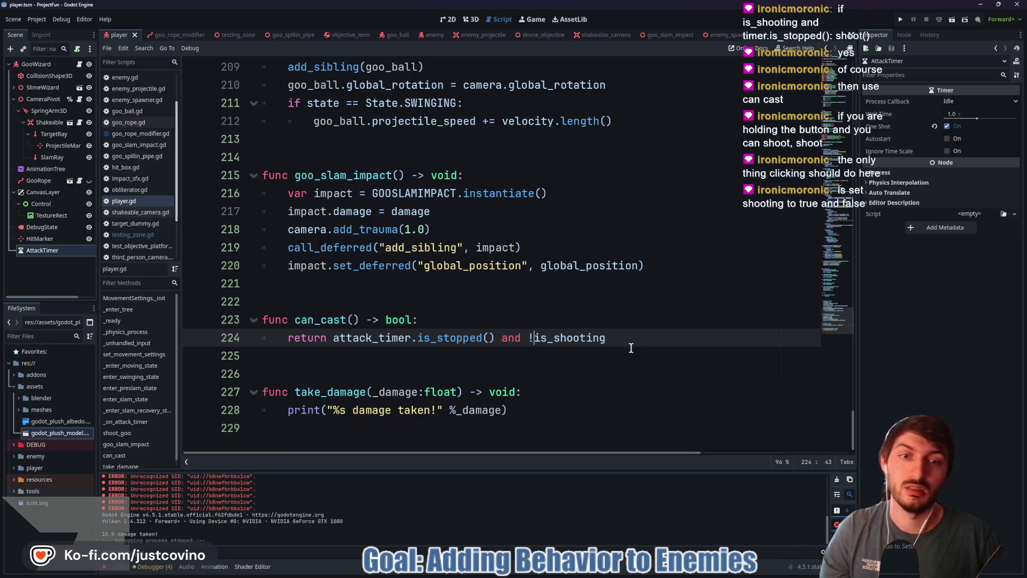
{"action": "key", "text": "End"}
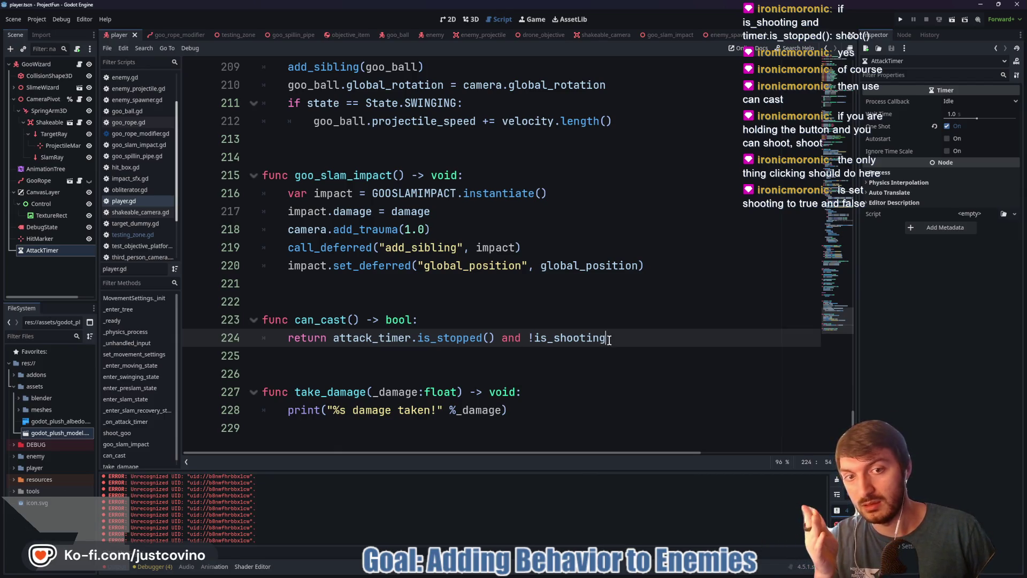
{"action": "left_click_drag", "start_coordinate": [607, 338], "coordinate": [505, 334]}
{"action": "key", "text": "BackSpace"}
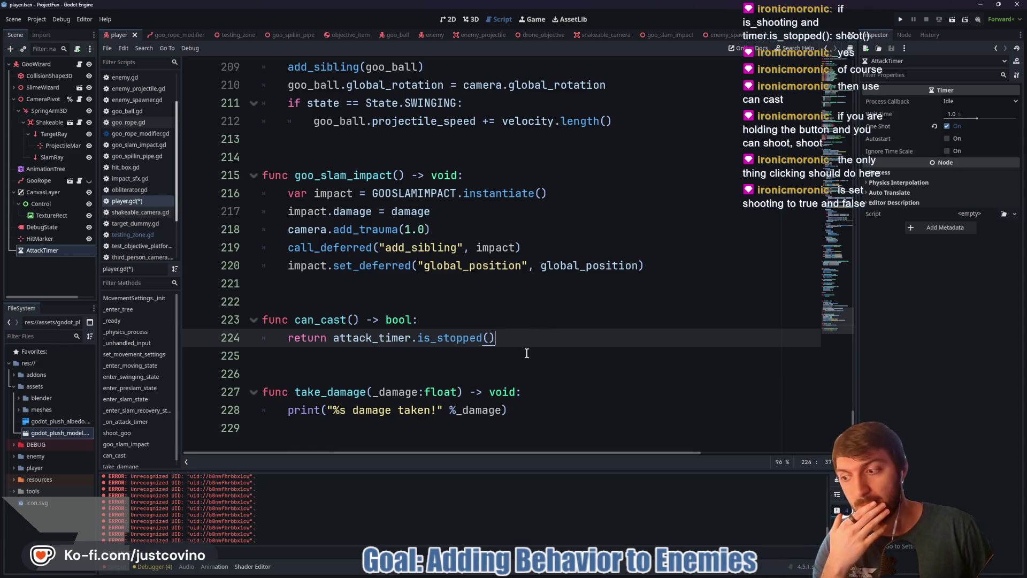
{"action": "scroll", "coordinate": [524, 346], "scroll_direction": "up", "scroll_amount": 15}
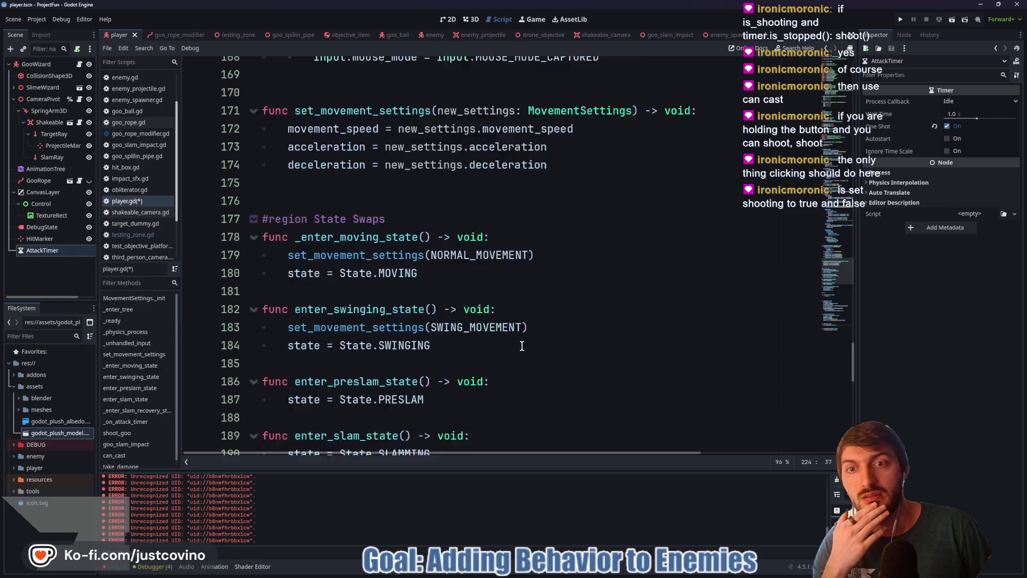
{"action": "scroll", "coordinate": [522, 345], "scroll_direction": "up", "scroll_amount": 2}
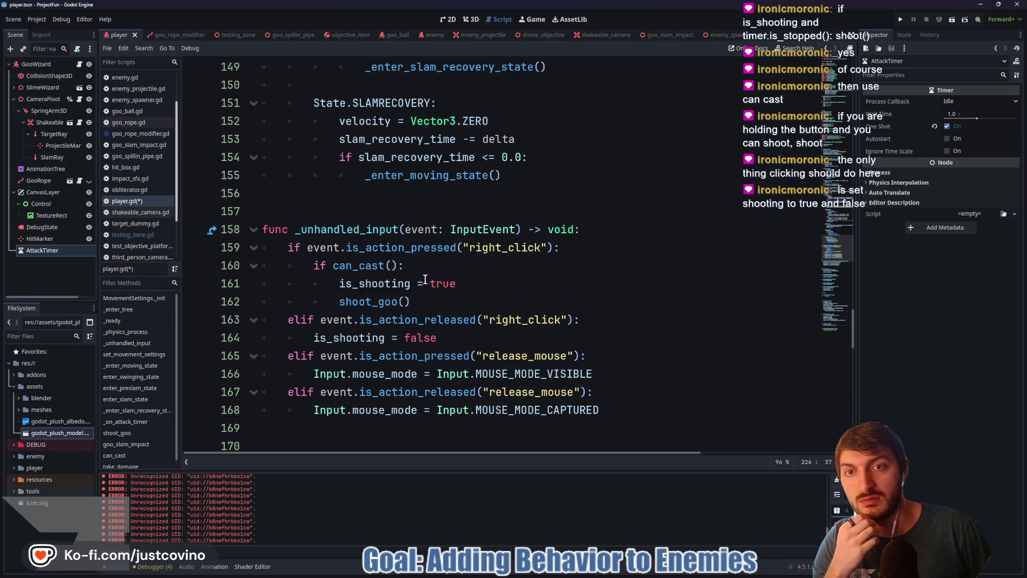
{"action": "scroll", "coordinate": [424, 280], "scroll_direction": "down", "scroll_amount": 6}
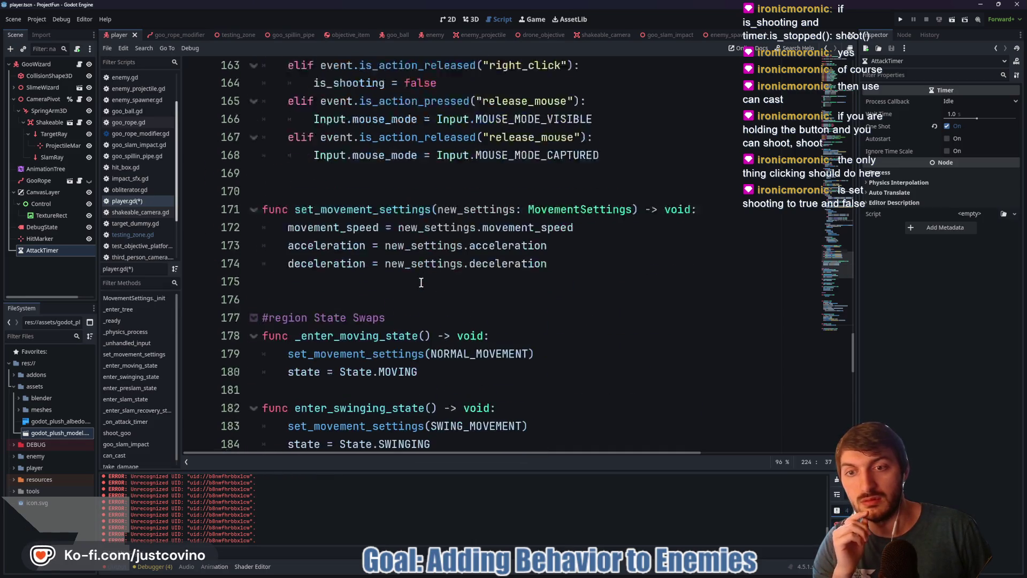
{"action": "scroll", "coordinate": [421, 283], "scroll_direction": "down", "scroll_amount": 5}
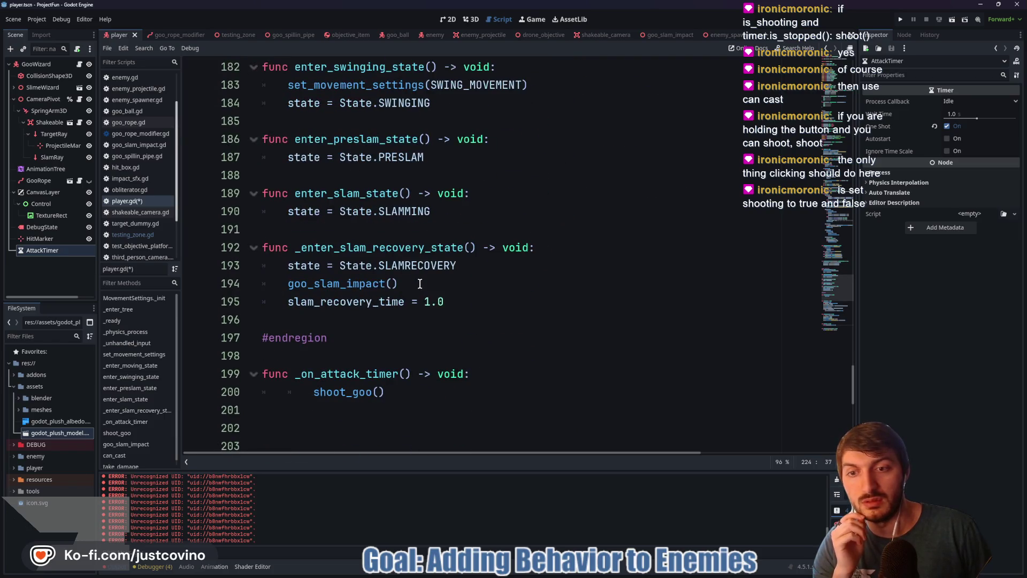
- Add 'if is_shooting:' above shoot_goo() in _on_attack_timer
{"action": "scroll", "coordinate": [418, 381], "scroll_direction": "down", "scroll_amount": 2}
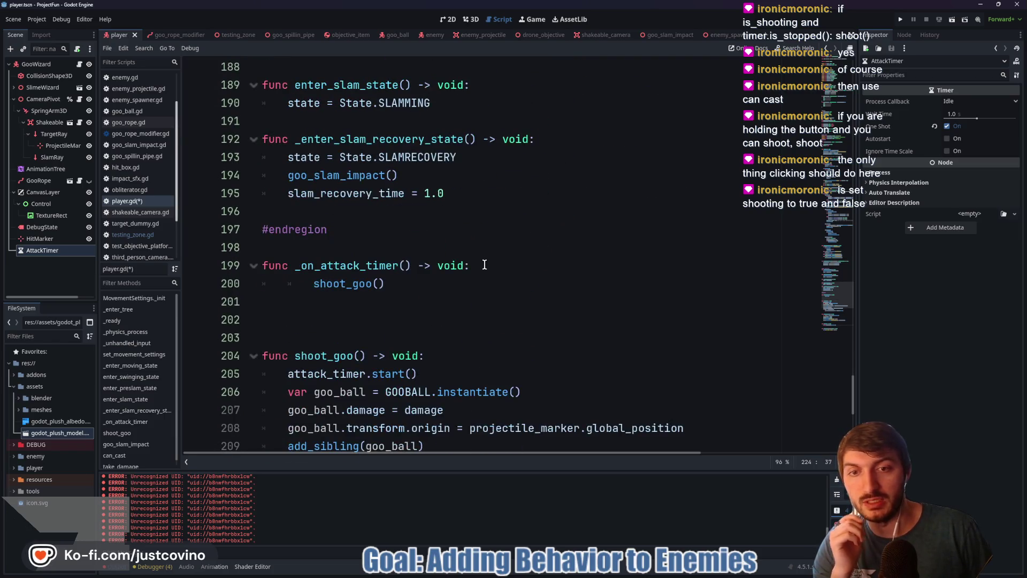
{"action": "left_click", "coordinate": [486, 263]}
{"action": "key", "text": "Return"}
{"action": "type", "text": "if is_sh"}
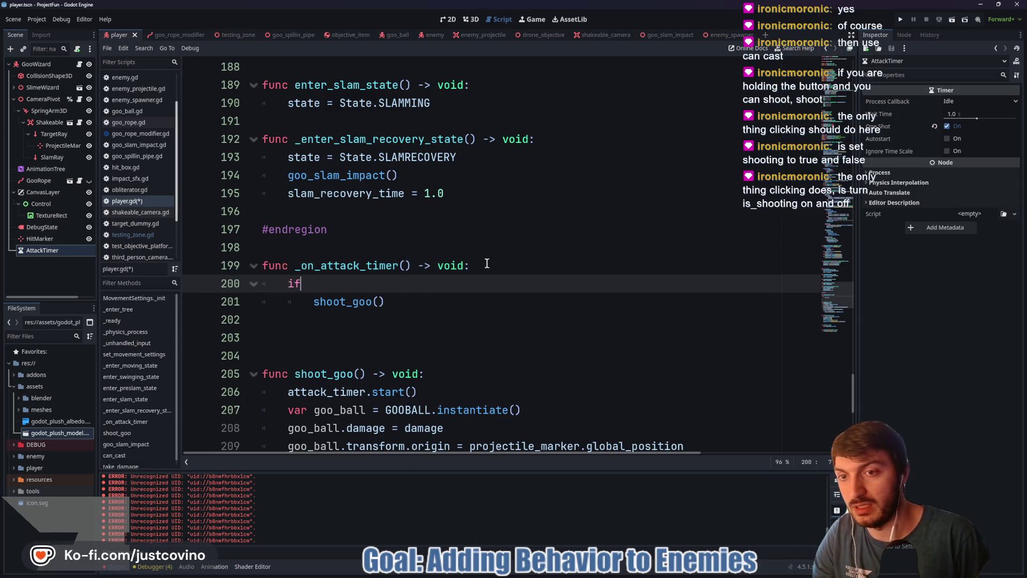
{"action": "key", "text": "Return"}
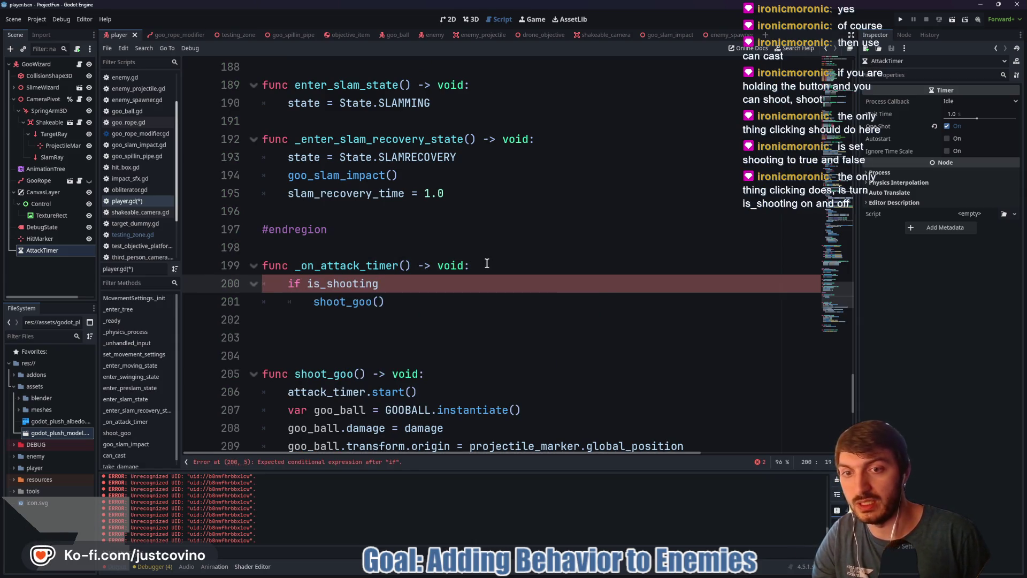
{"action": "type", "text": ":"}
- Add an 'else: return' branch after shoot_goo(), save player.gd and run the game
{"action": "left_click", "coordinate": [405, 300]}
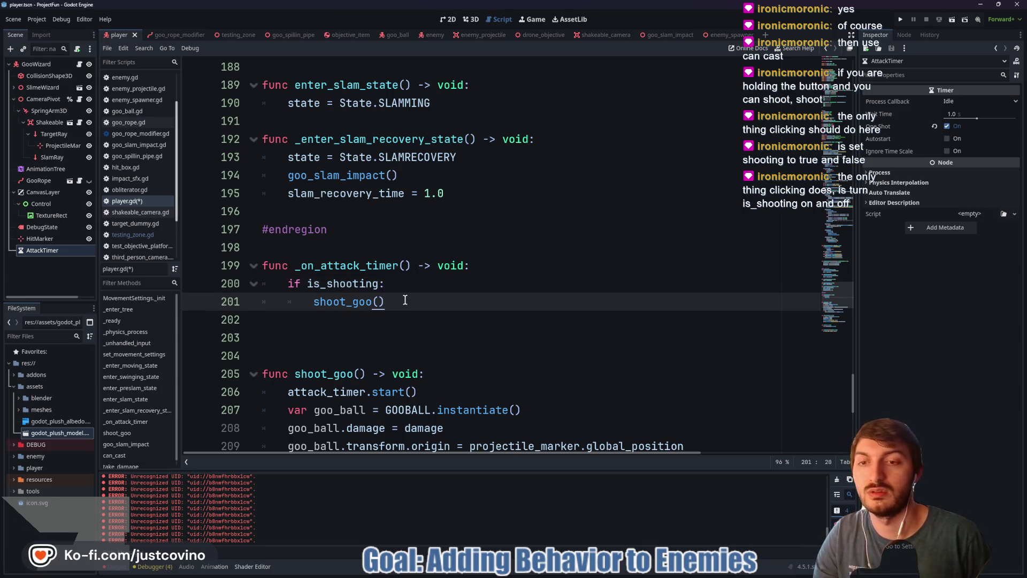
{"action": "key", "text": "Return"}
{"action": "type", "text": "else"}
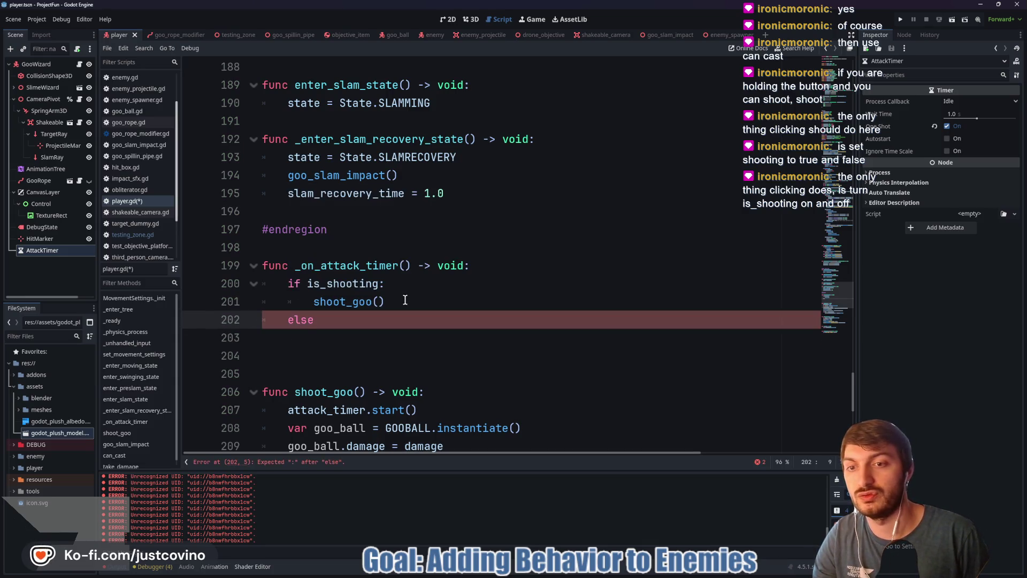
{"action": "key", "text": "BackSpace"}
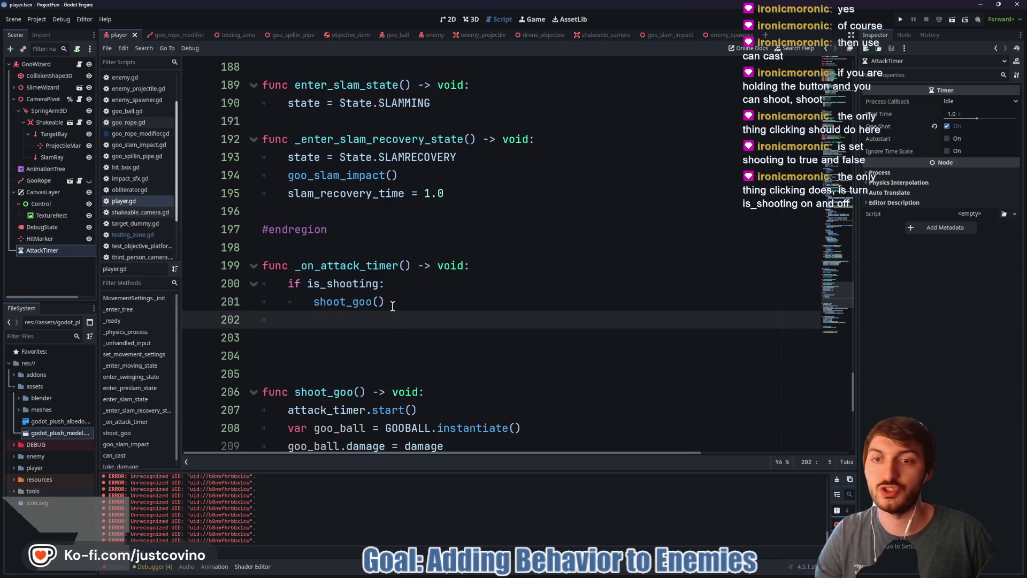
{"action": "left_click", "coordinate": [393, 305]}
{"action": "key", "text": "Return"}
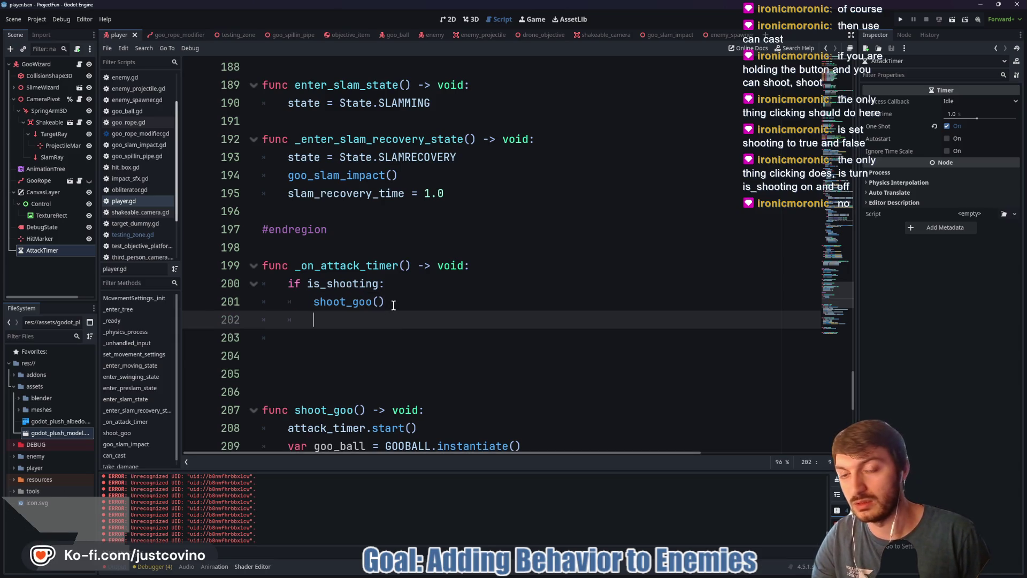
{"action": "type", "text": "reutrn"}
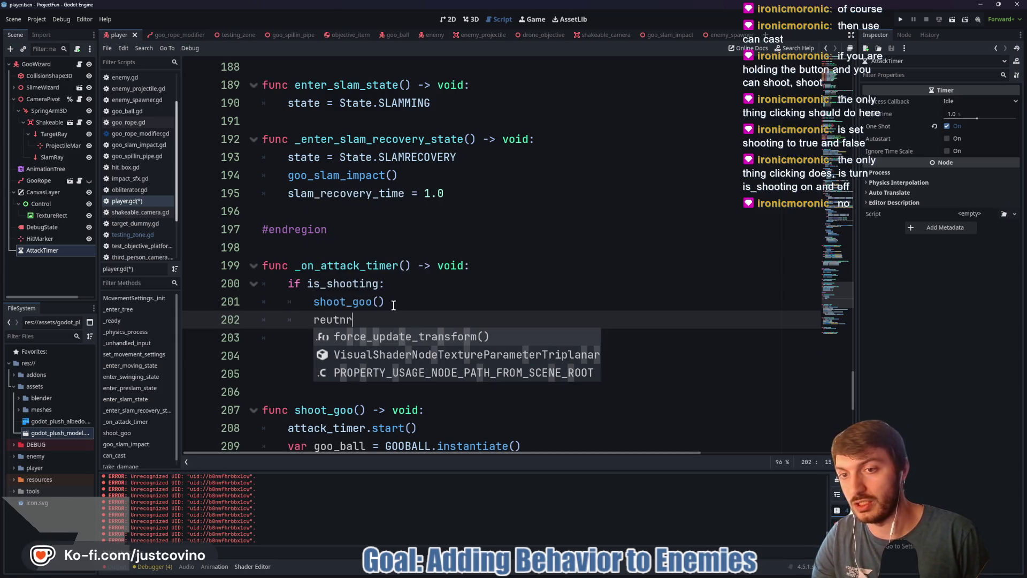
{"action": "key", "text": "BackSpace"}
{"action": "key", "text": "BackSpace"}
{"action": "key", "text": "BackSpace"}
{"action": "key", "text": "BackSpace"}
{"action": "key", "text": "BackSpace"}
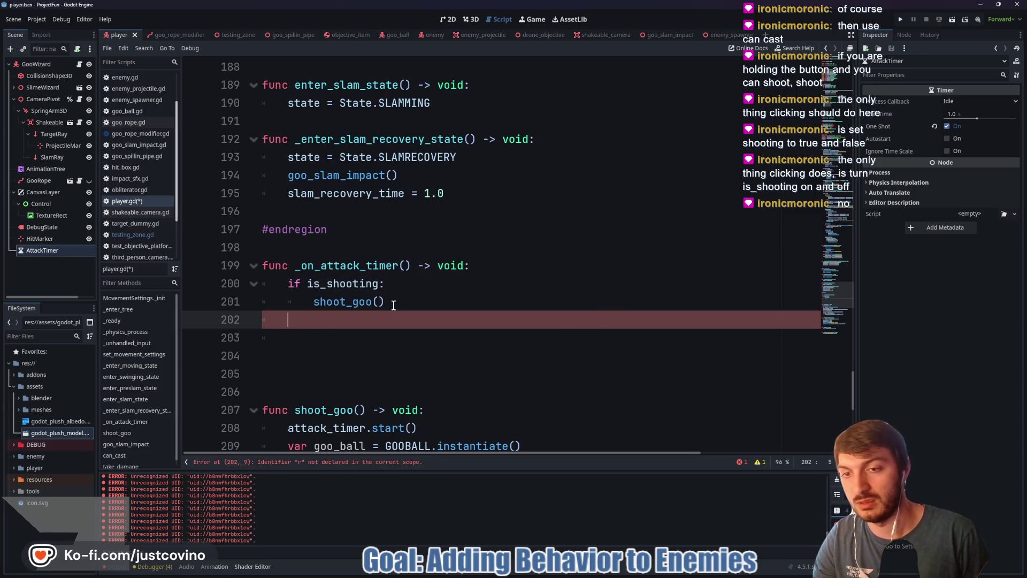
{"action": "key", "text": "Tab"}
{"action": "type", "text": "else"}
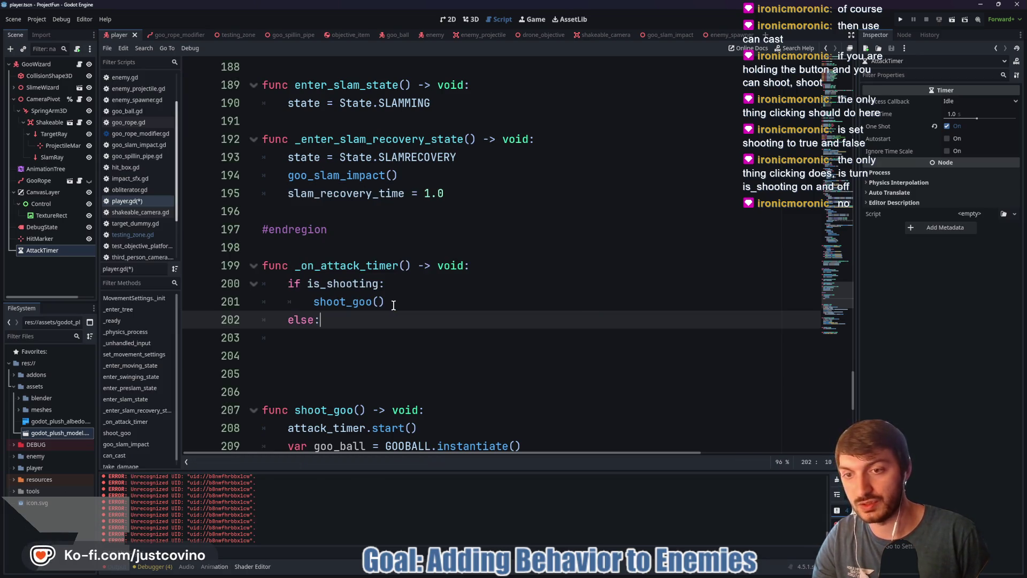
{"action": "key", "text": "Return"}
{"action": "type", "text": "return"}
{"action": "key", "text": "ctrl+s"}
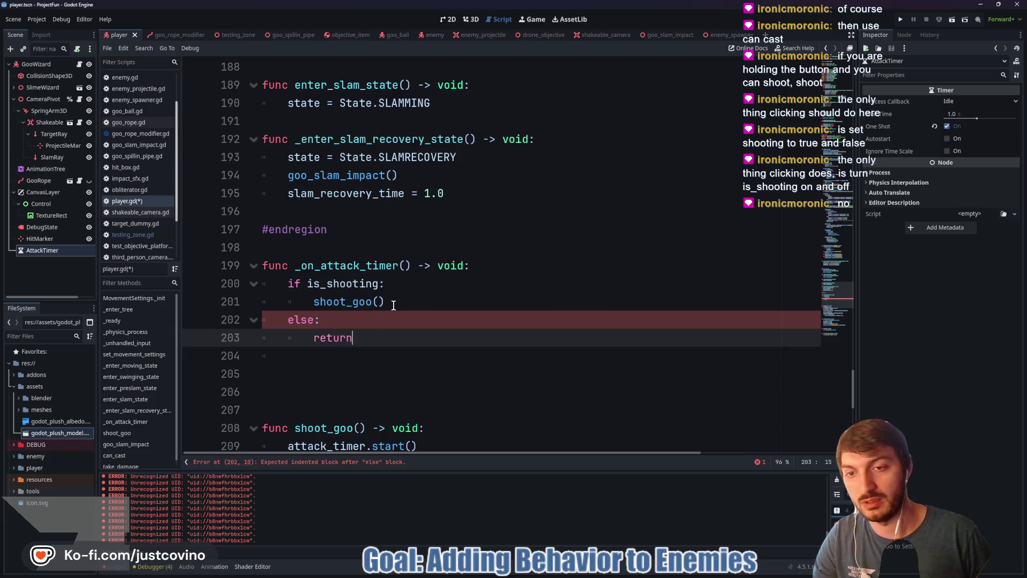
{"action": "key", "text": "F5"}
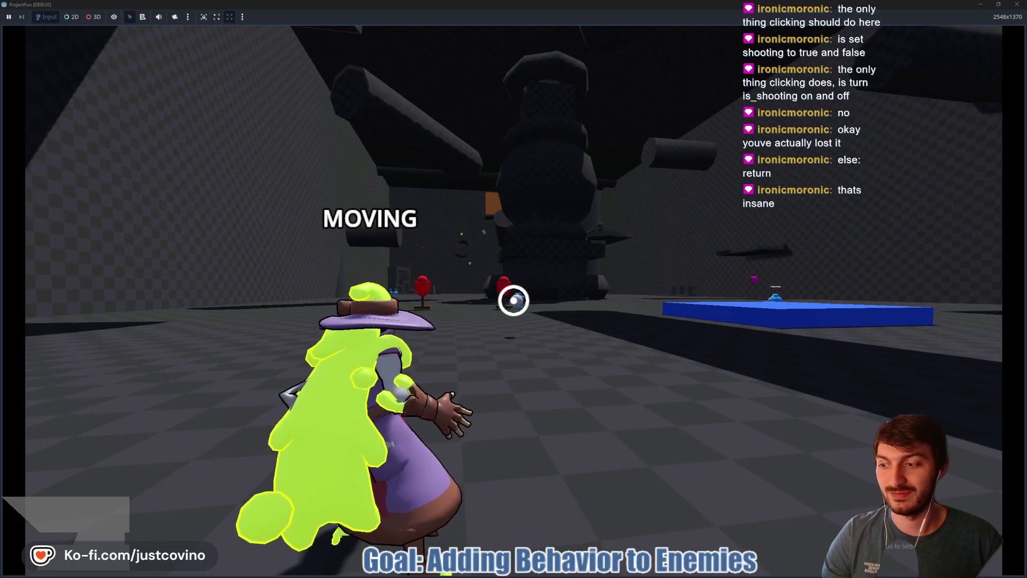
- Stop the running game after testing the goo wizard's shots against the enemies
{"action": "key", "text": "F8"}
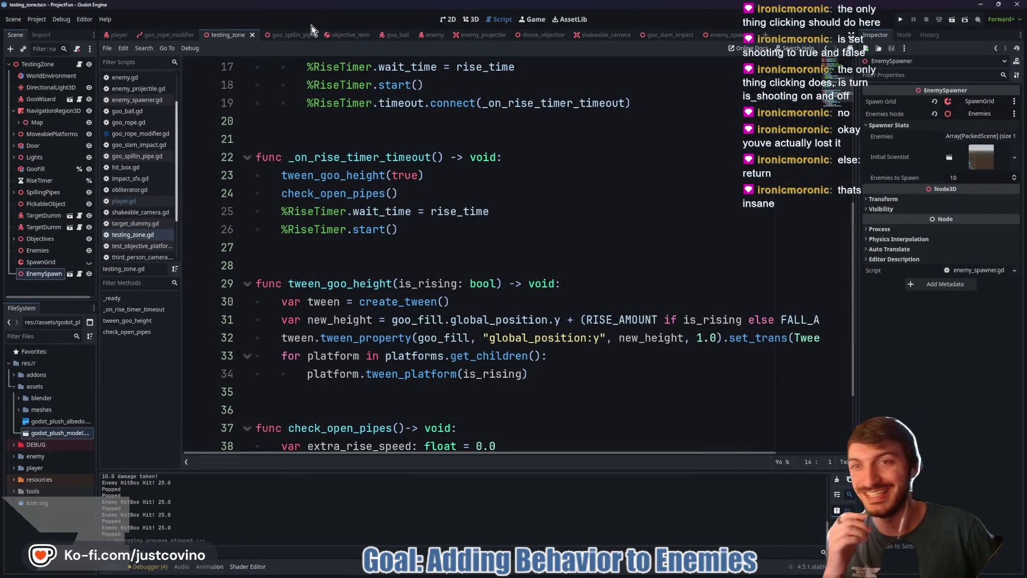
- Delete the else: and return lines and leftover blank lines from _on_attack_timer
{"action": "left_click", "coordinate": [115, 35]}
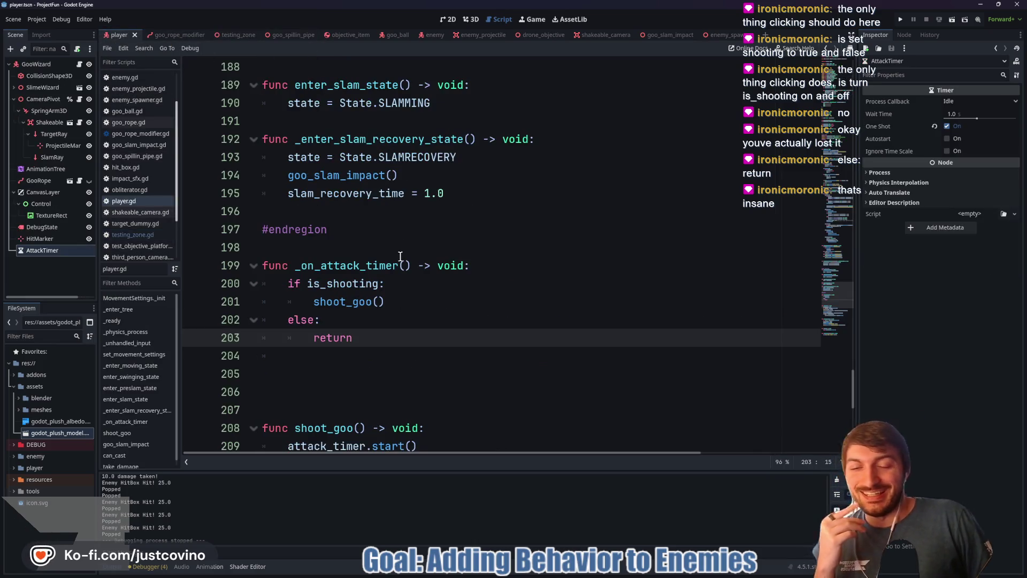
{"action": "left_click_drag", "start_coordinate": [367, 338], "coordinate": [289, 319]}
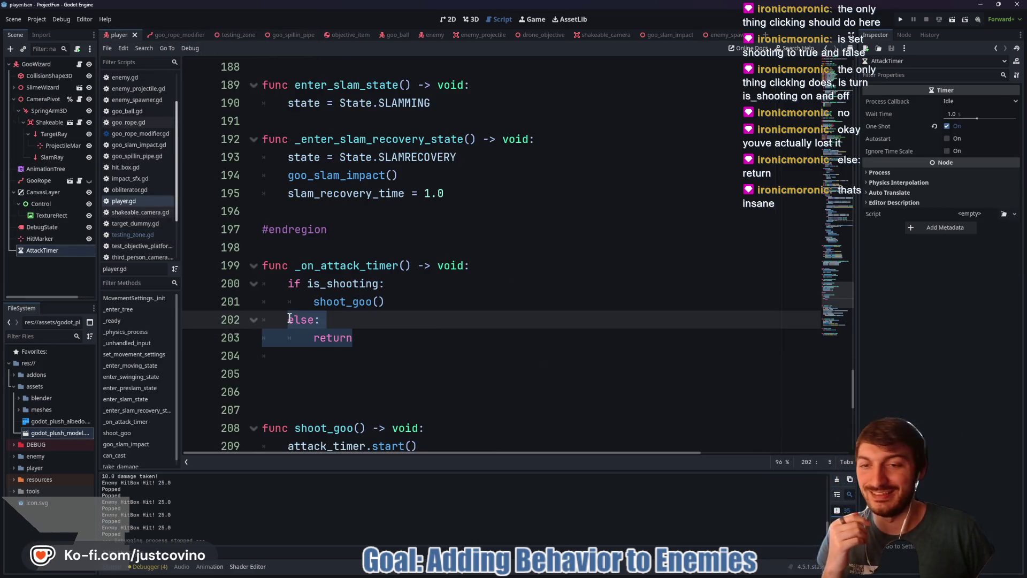
{"action": "key", "text": "BackSpace"}
{"action": "key", "text": "Delete"}
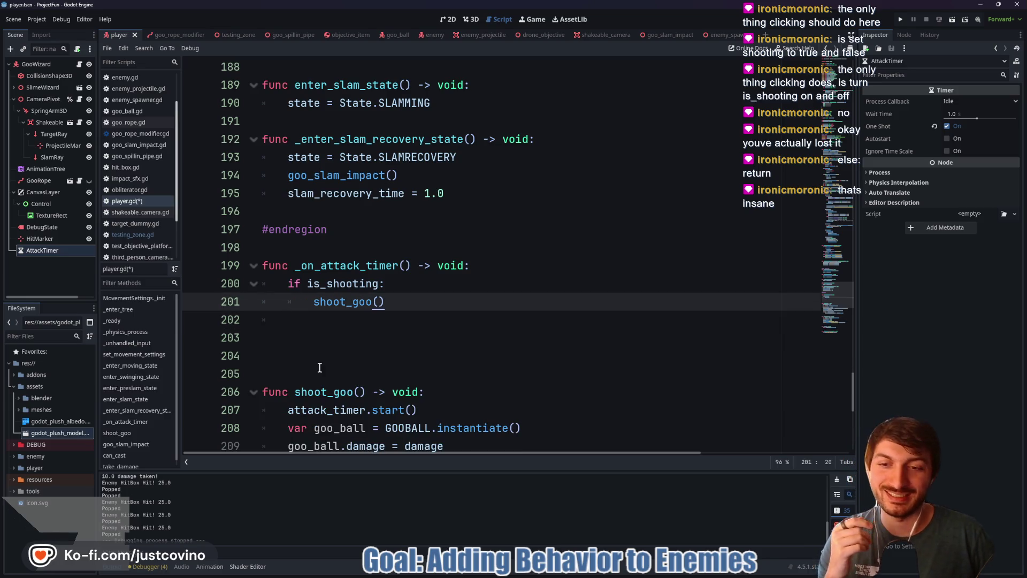
{"action": "left_click", "coordinate": [264, 340]}
{"action": "key", "text": "Delete"}
{"action": "key", "text": "Delete"}
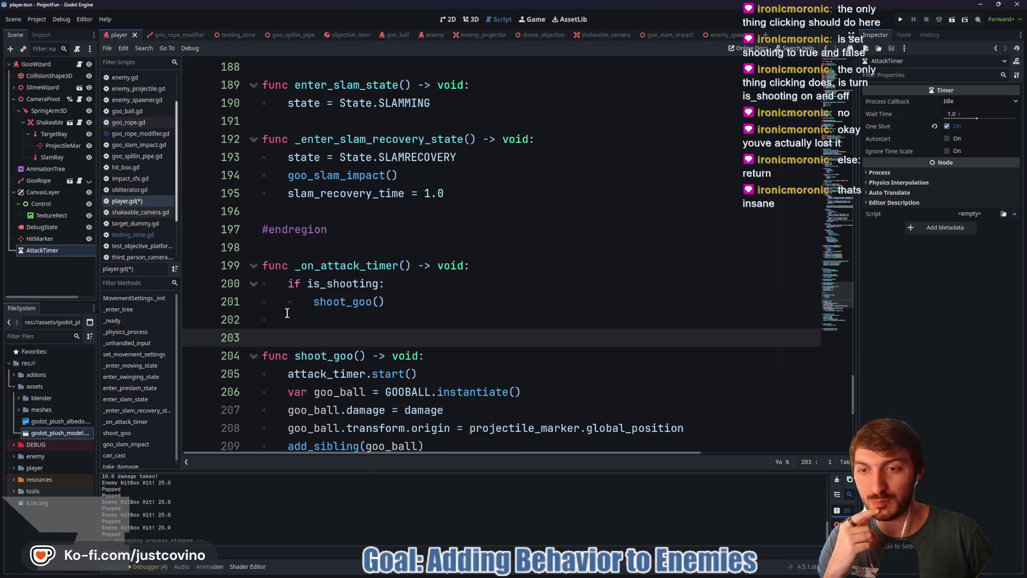
{"action": "left_click", "coordinate": [281, 319]}
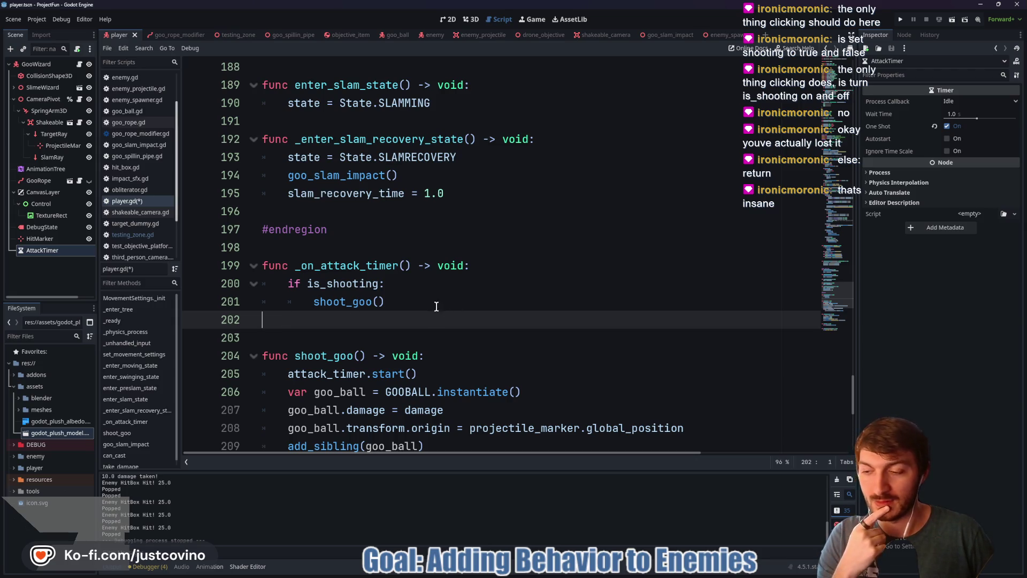
{"action": "scroll", "coordinate": [390, 305], "scroll_direction": "up", "scroll_amount": 6}
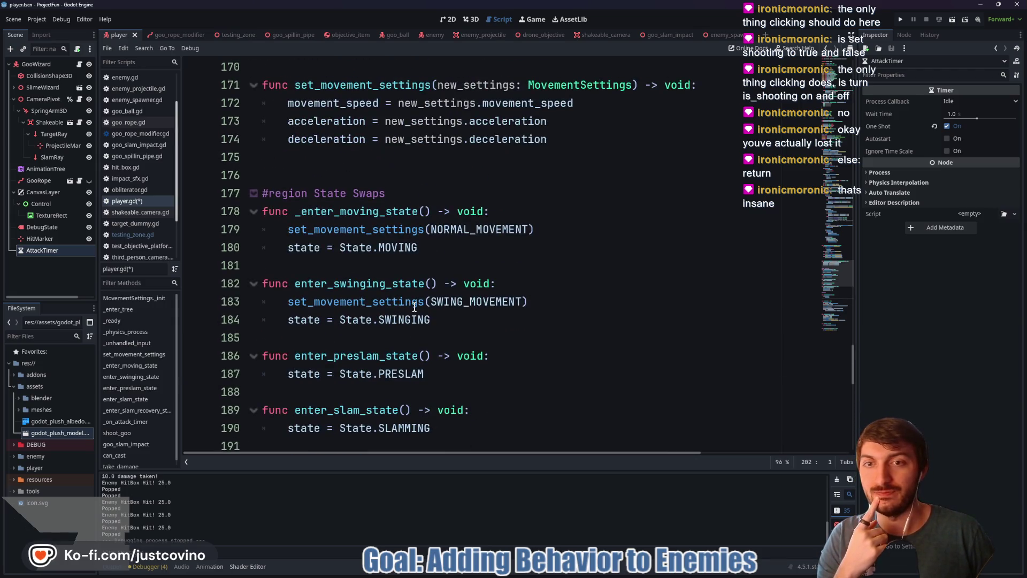
{"action": "scroll", "coordinate": [416, 298], "scroll_direction": "up", "scroll_amount": 5}
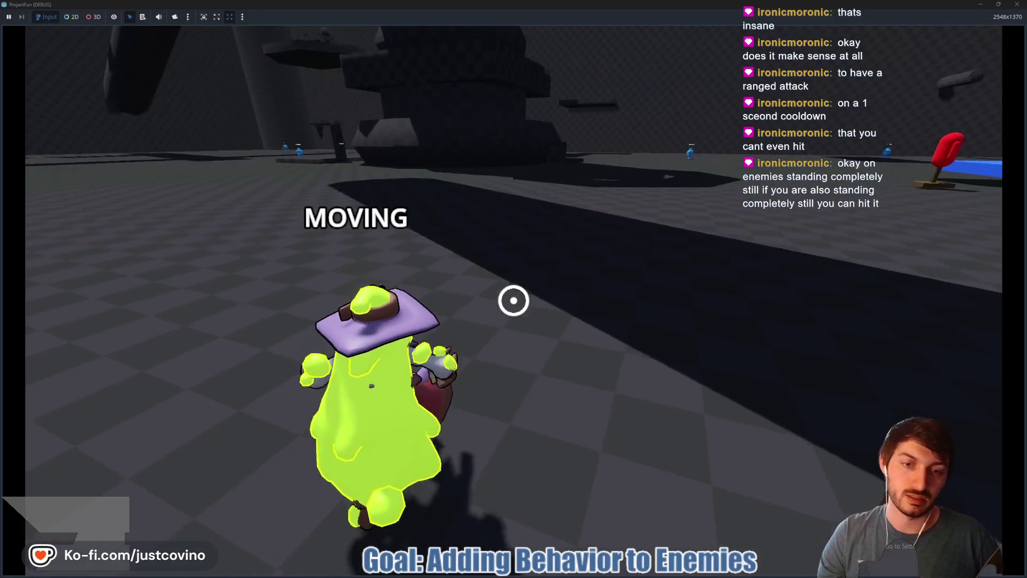
- Run the goo wizard through the test level toward the pillar and enemies, then swing at the blue enemy
{"action": "key", "text": "w"}
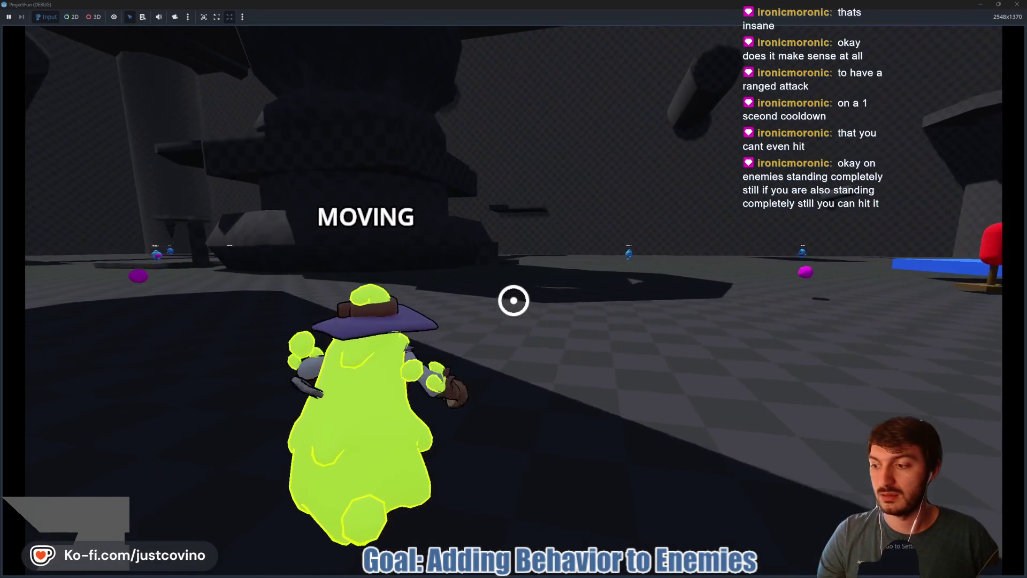
{"action": "key", "text": "w"}
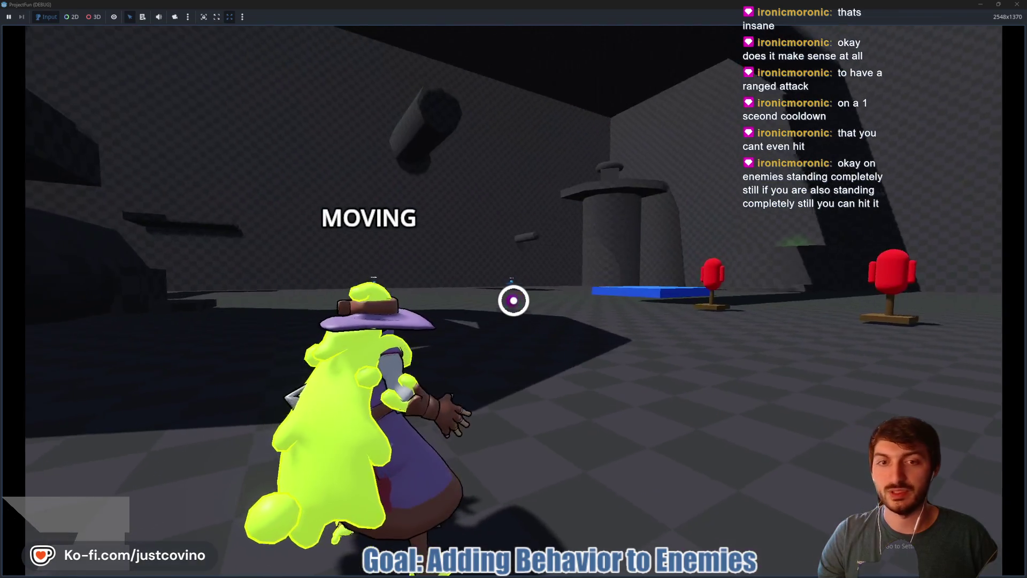
{"action": "key", "text": "w"}
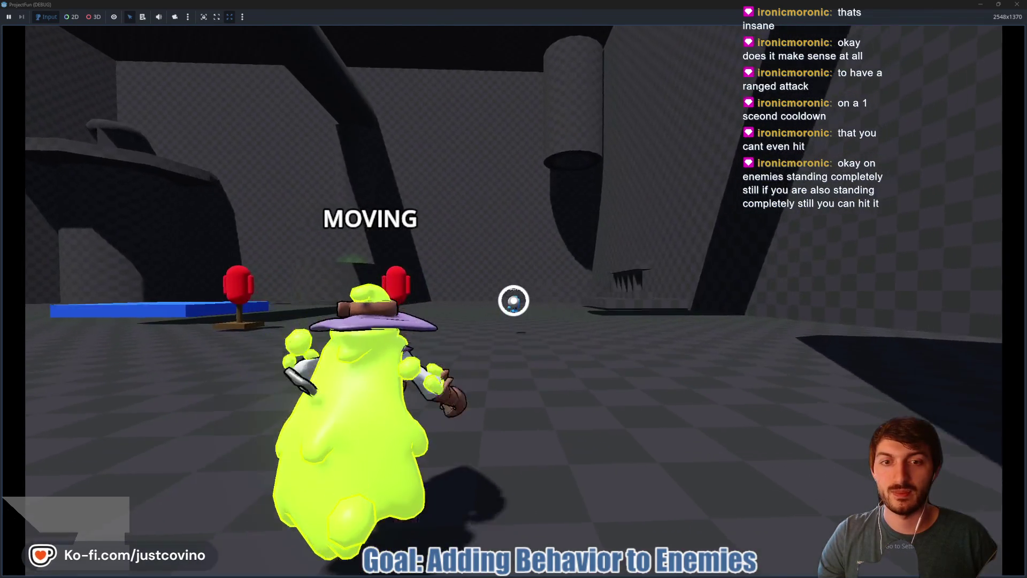
{"action": "key", "text": "w"}
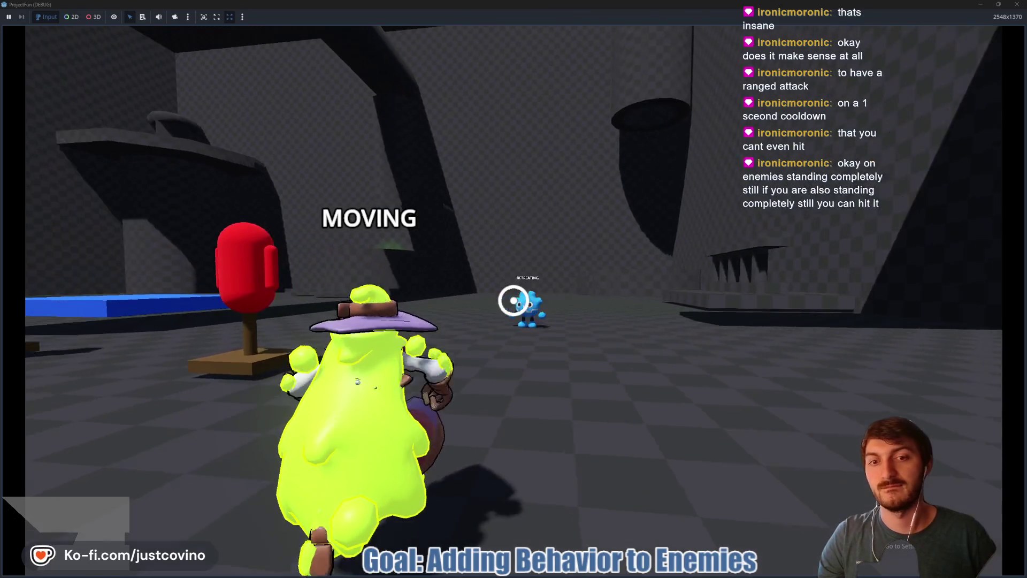
{"action": "key", "text": "w"}
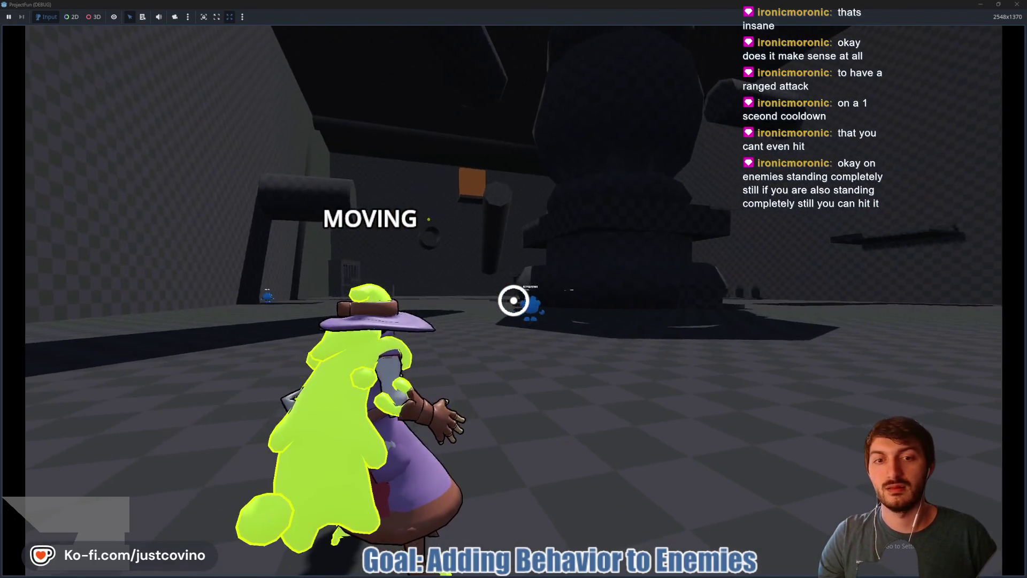
{"action": "key", "text": "w"}
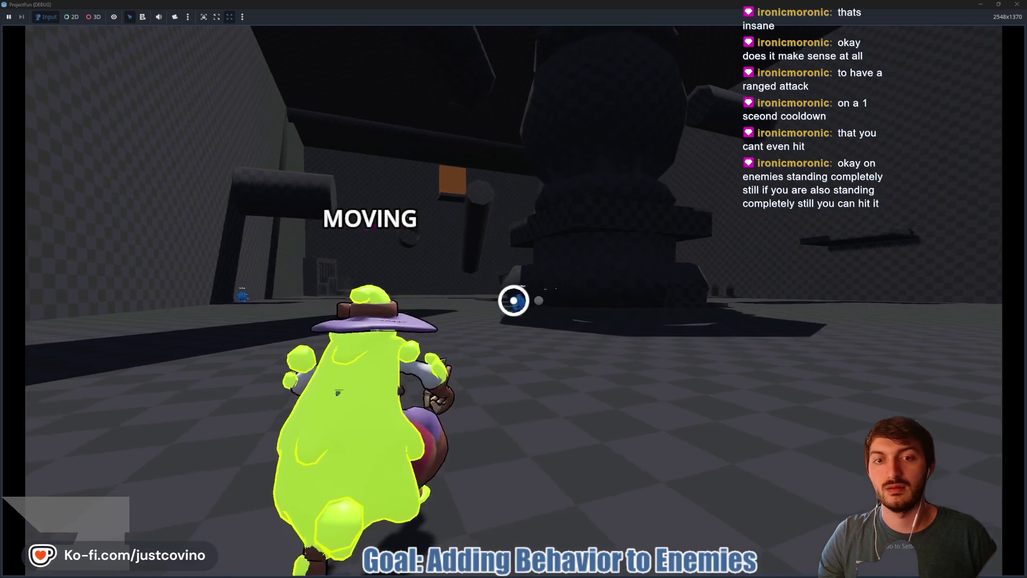
{"action": "key", "text": "w"}
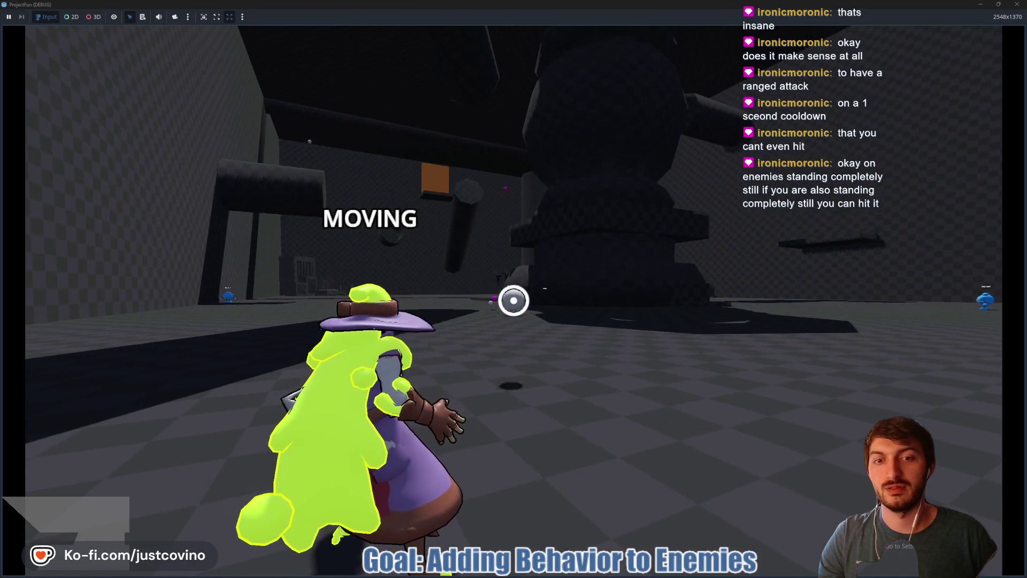
{"action": "key", "text": "w"}
{"action": "key", "text": "w"}
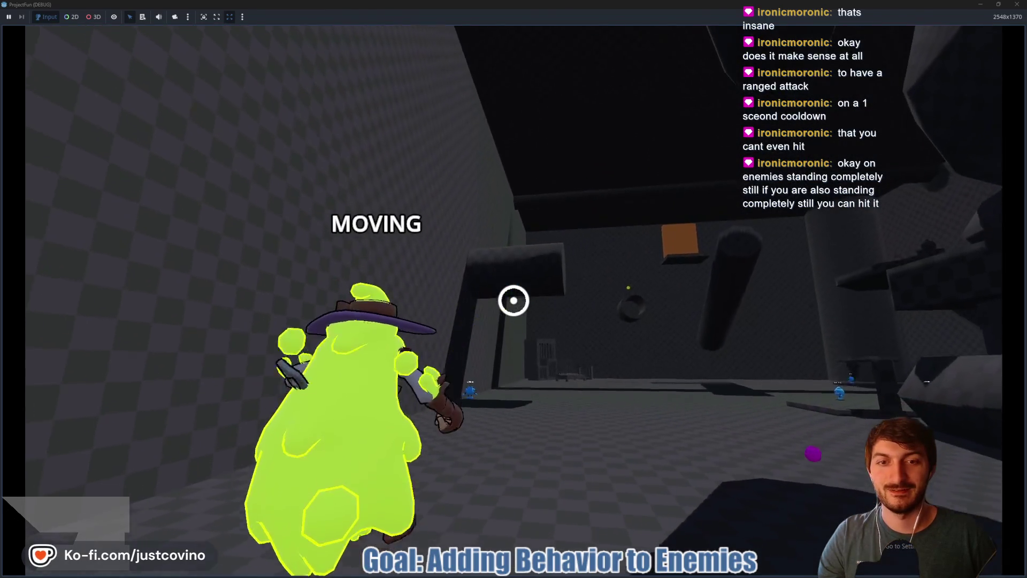
{"action": "left_click", "coordinate": [513, 301]}
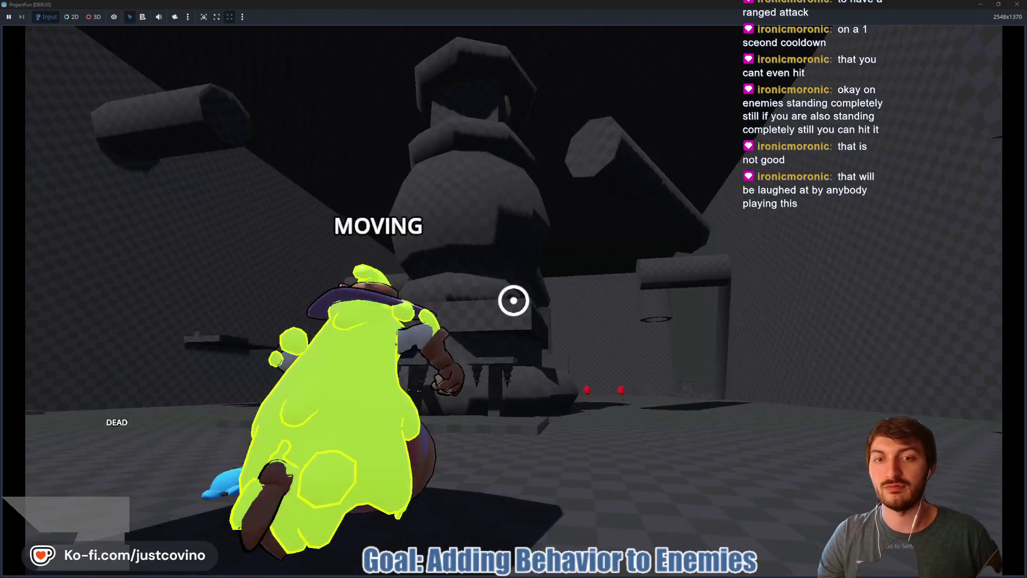
{"action": "left_click", "coordinate": [514, 300]}
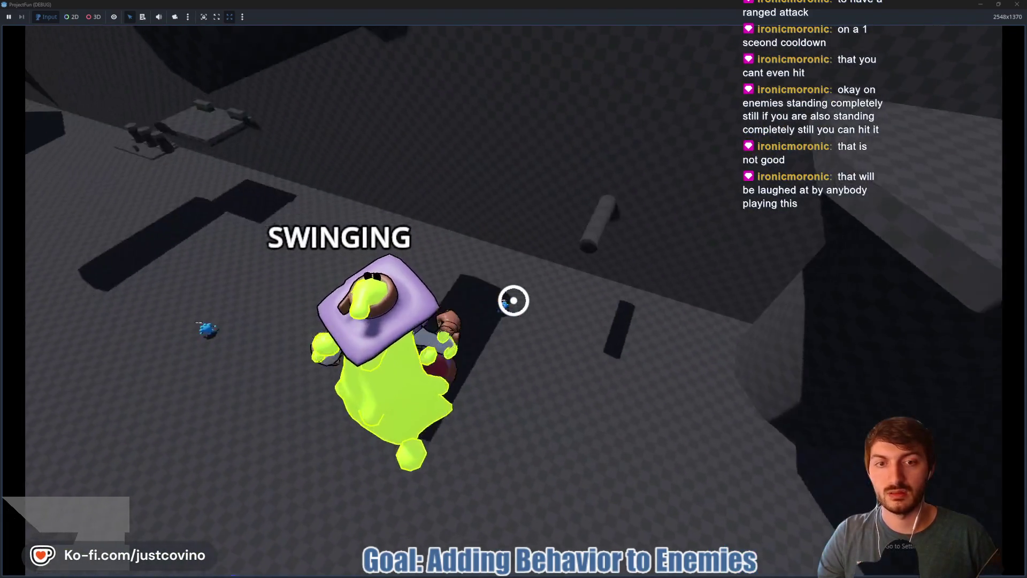
- Perform the goo wizard's ground slam, then stop the playtest with F8
{"action": "left_click", "coordinate": [514, 301]}
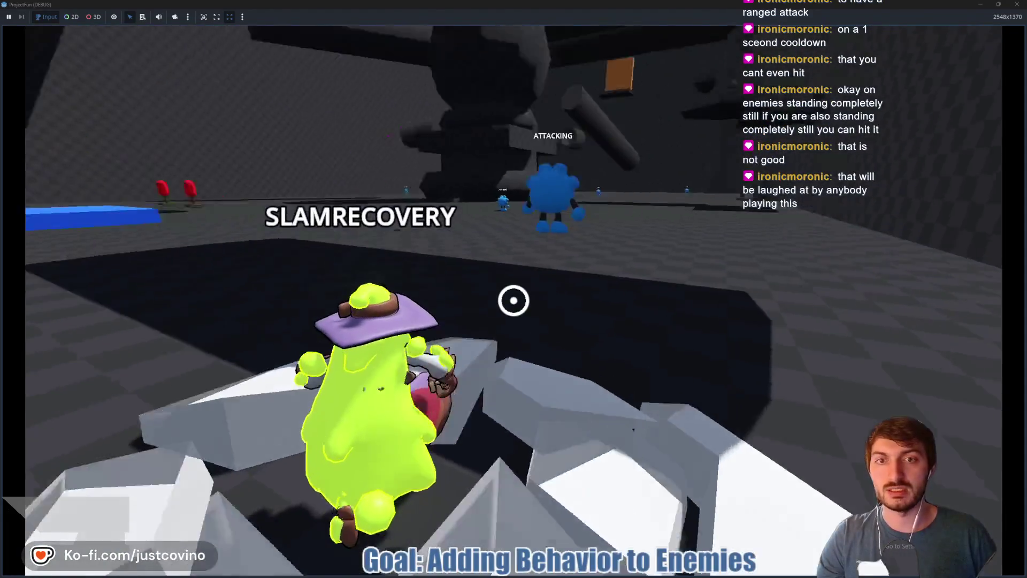
{"action": "key", "text": "F8"}
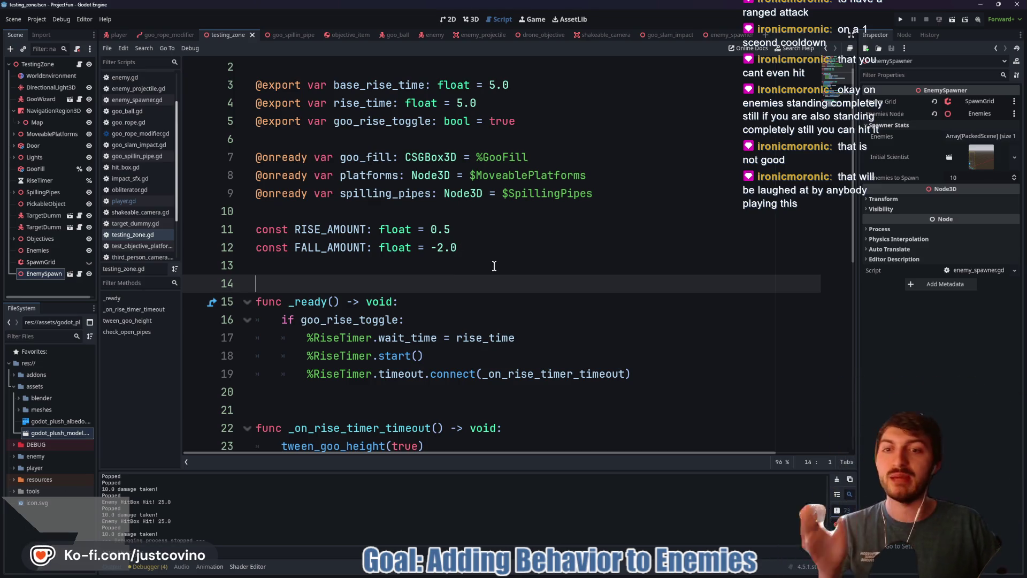
- Switch to the goo_ball script and inspect the GooBall sphere in the 3D workspace
{"action": "left_click", "coordinate": [451, 272]}
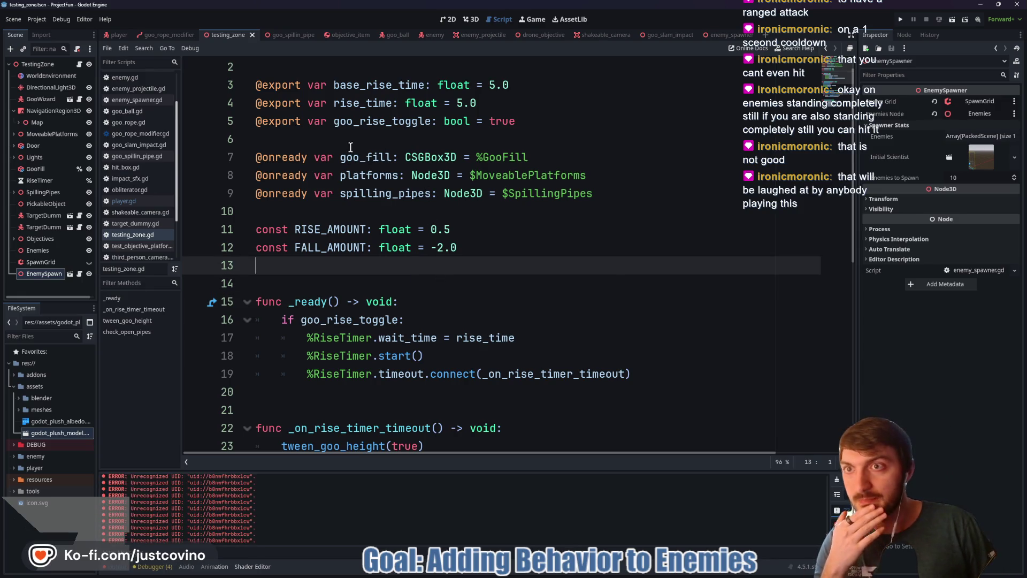
{"action": "left_click", "coordinate": [398, 37]}
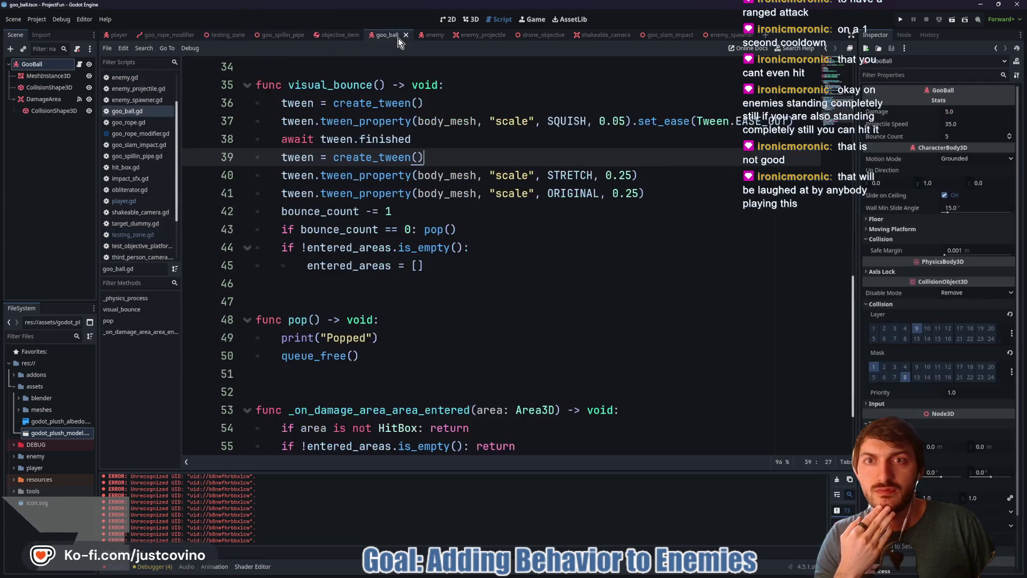
{"action": "left_click", "coordinate": [471, 19]}
{"action": "left_click_drag", "start_coordinate": [497, 211], "coordinate": [518, 216]}
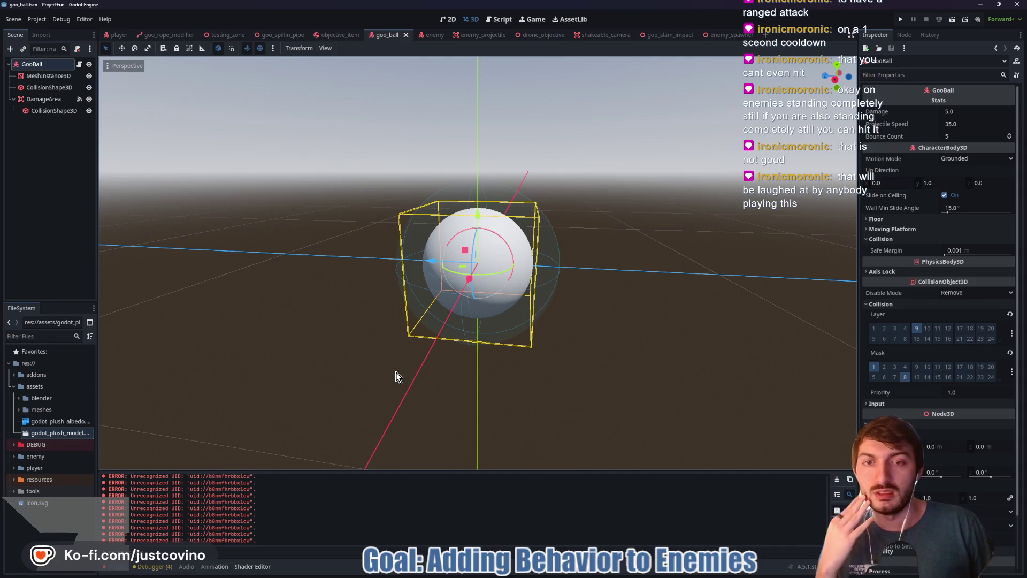
{"action": "scroll", "coordinate": [471, 380], "scroll_direction": "down", "scroll_amount": 2}
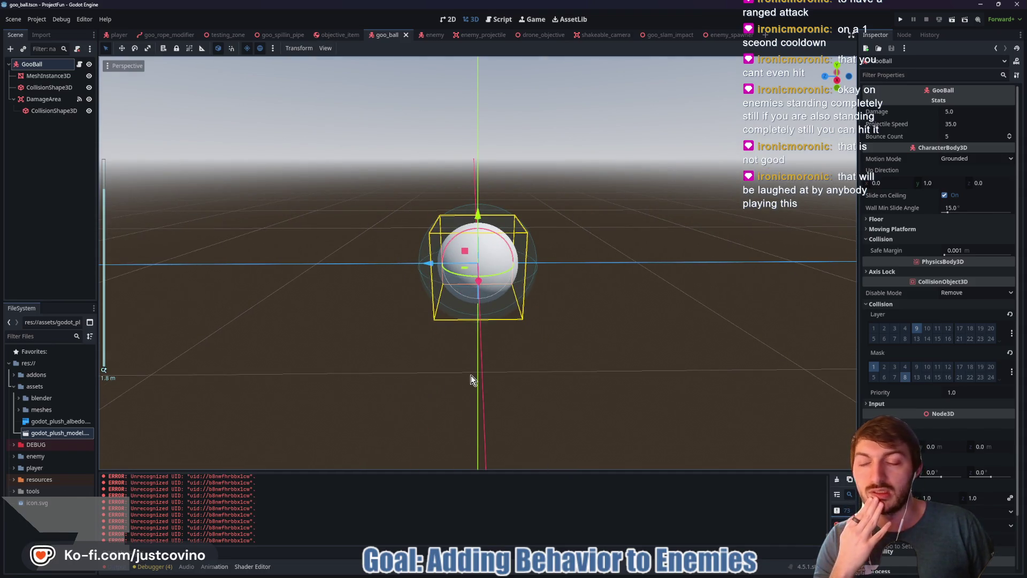
{"action": "mouse_move", "coordinate": [549, 576]}
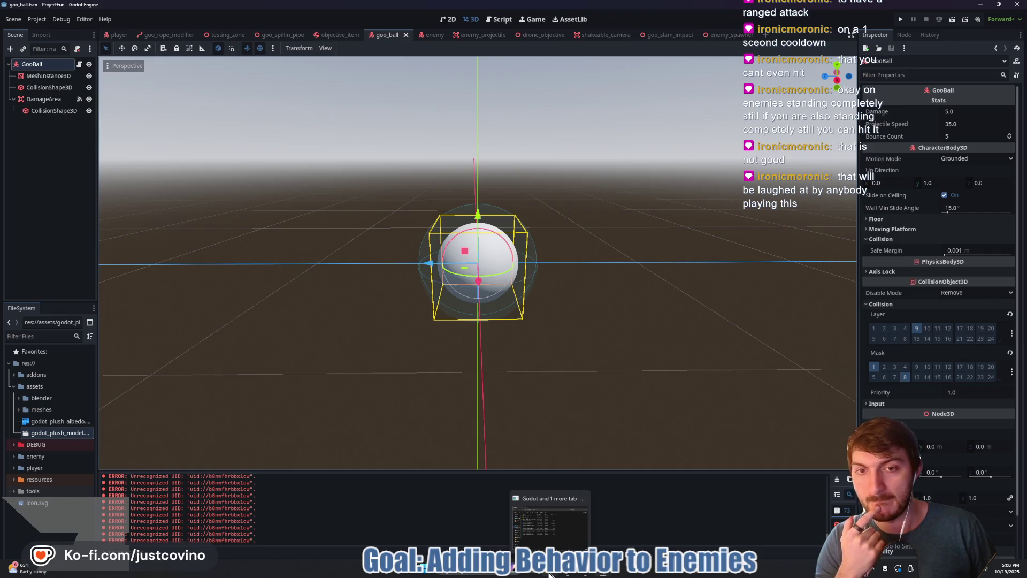
- Open File Explorer on the Desktop, enter project-fun, and open the Desktop in a second window
{"action": "left_click", "coordinate": [549, 574]}
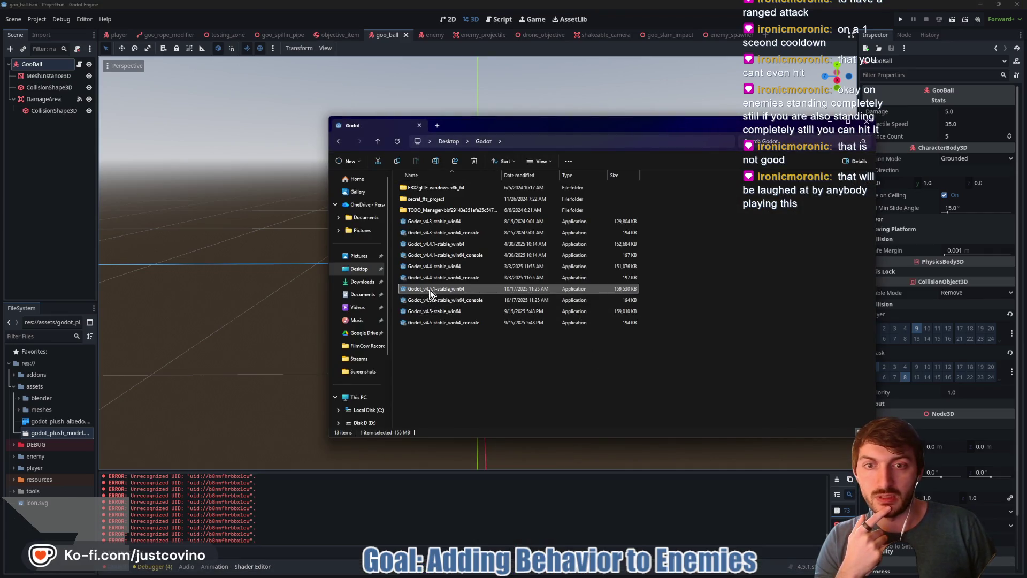
{"action": "mouse_move", "coordinate": [430, 293]}
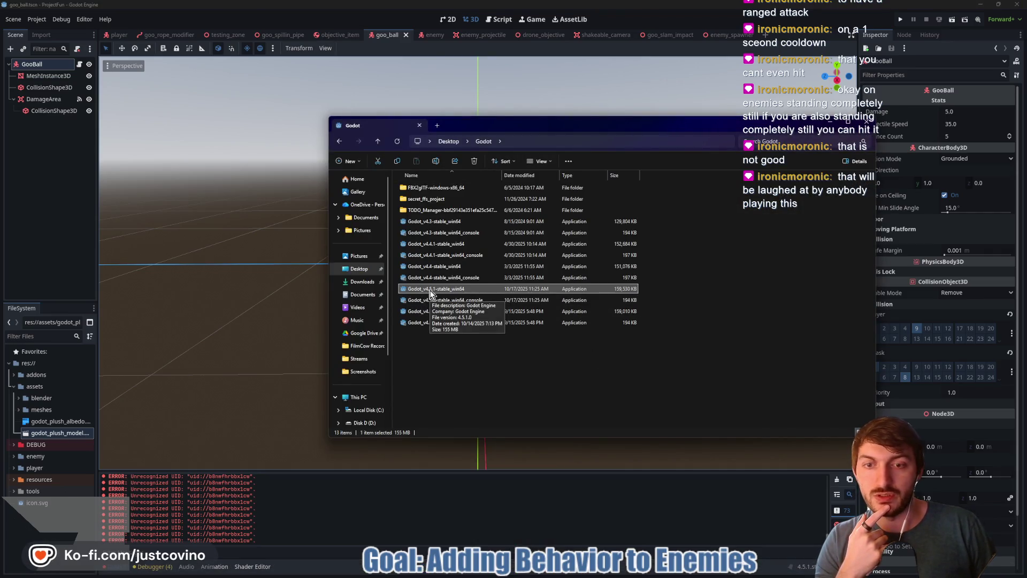
{"action": "left_click", "coordinate": [348, 269]}
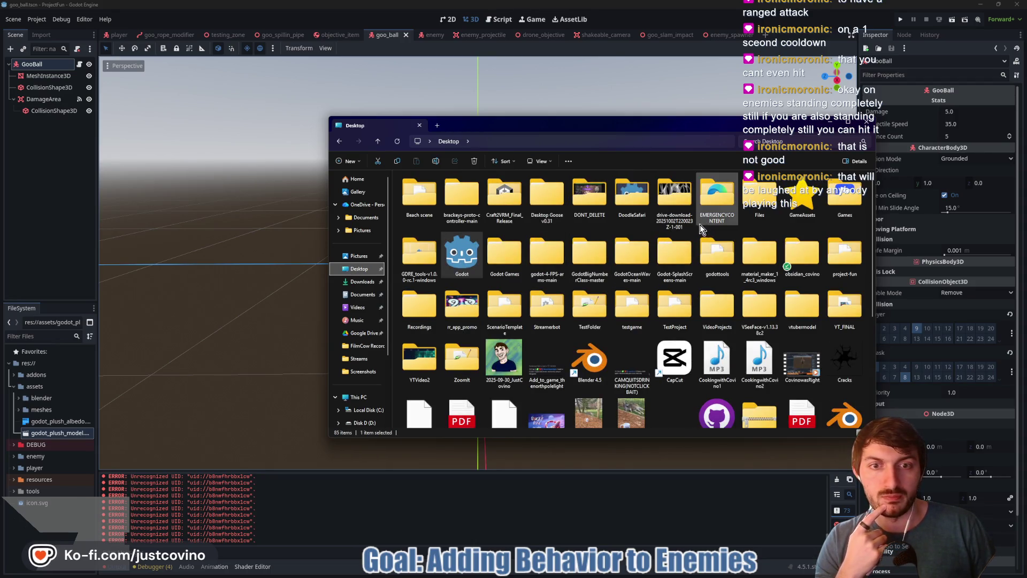
{"action": "mouse_move", "coordinate": [689, 226]}
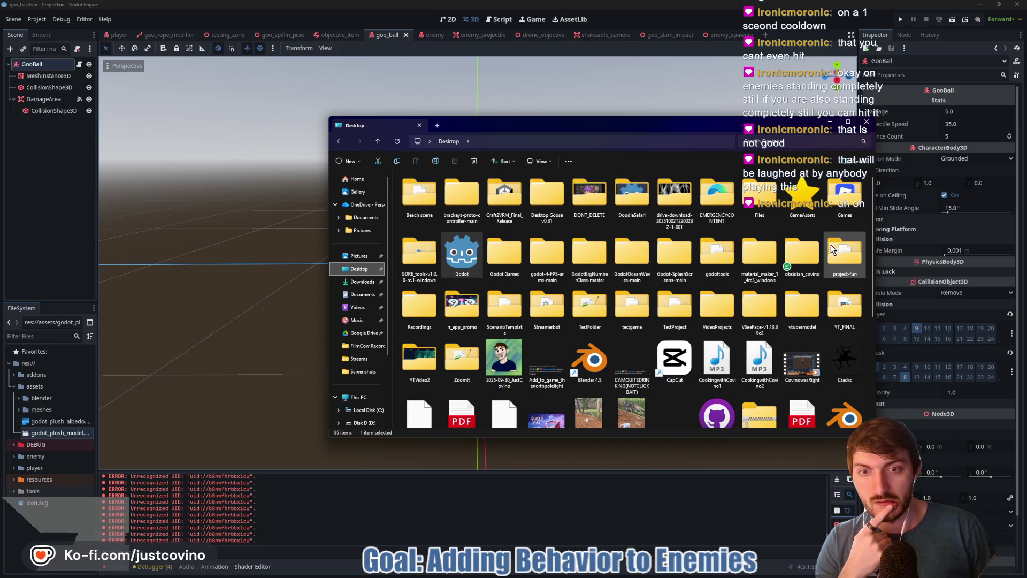
{"action": "double_click", "coordinate": [841, 257]}
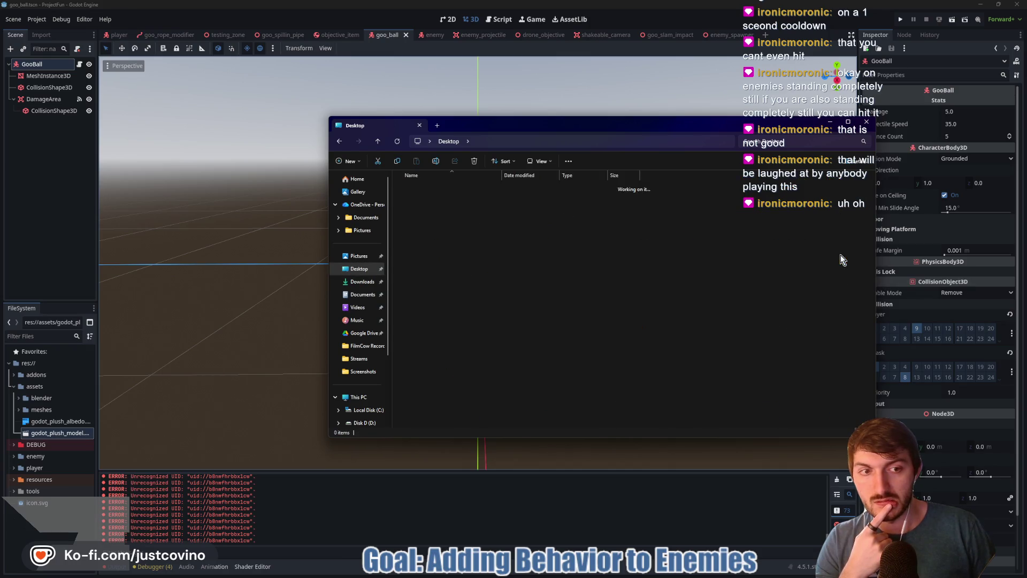
{"action": "right_click", "coordinate": [357, 271]}
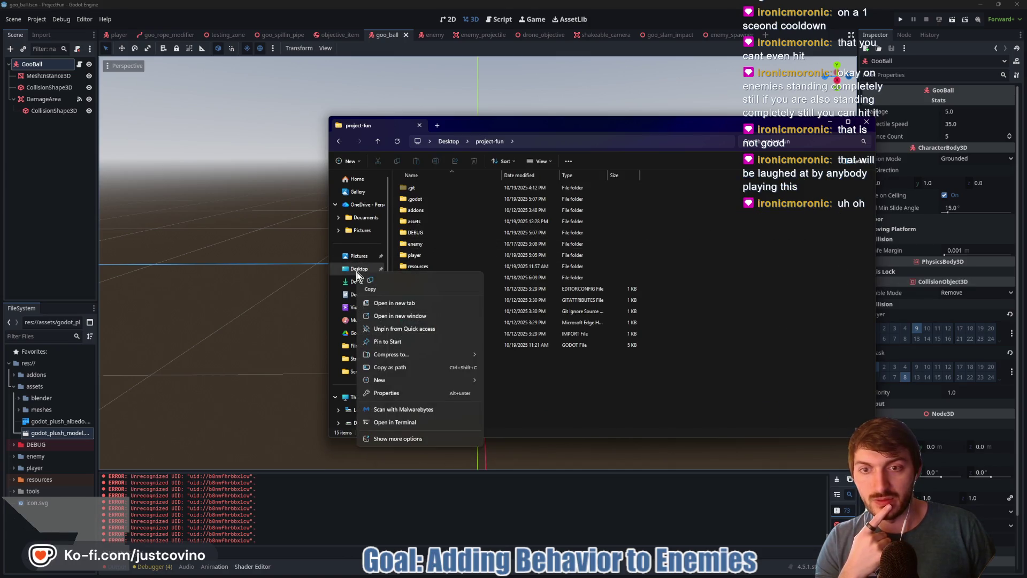
{"action": "left_click", "coordinate": [423, 316]}
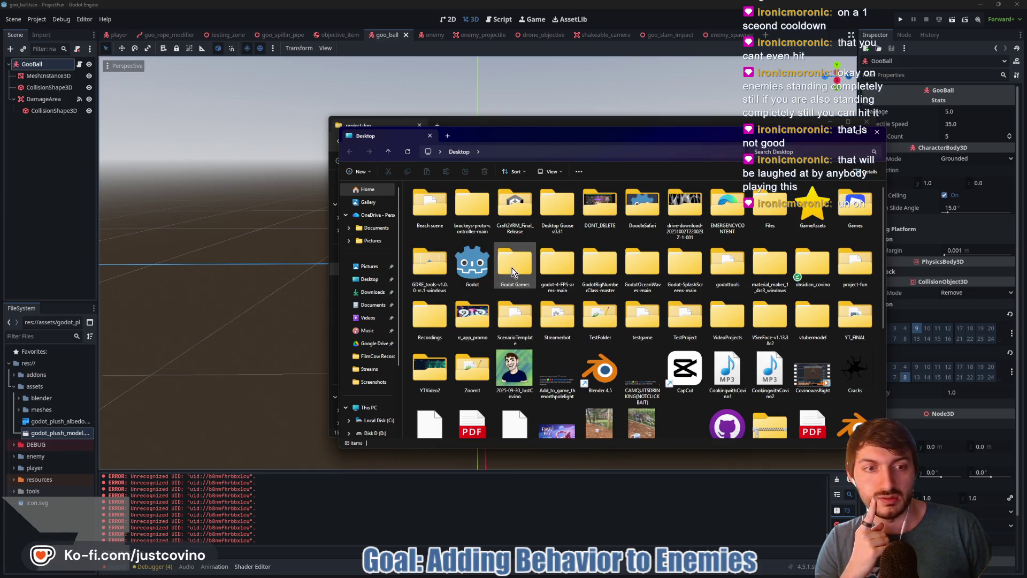
- Navigate through Godot Games and JiggleJamEntry into the Goo-Prototype project folder
{"action": "mouse_move", "coordinate": [512, 271]}
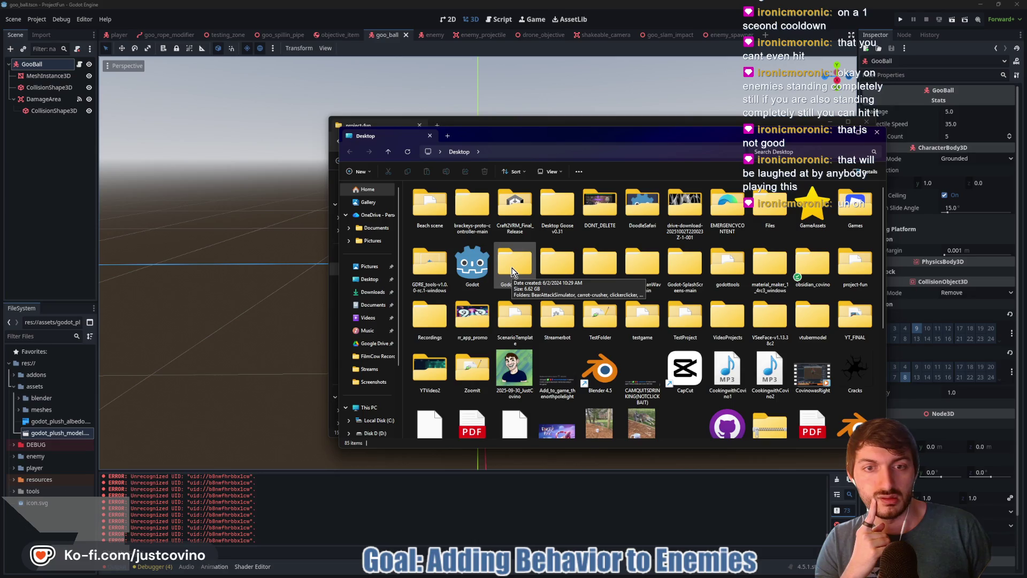
{"action": "double_click", "coordinate": [512, 268]}
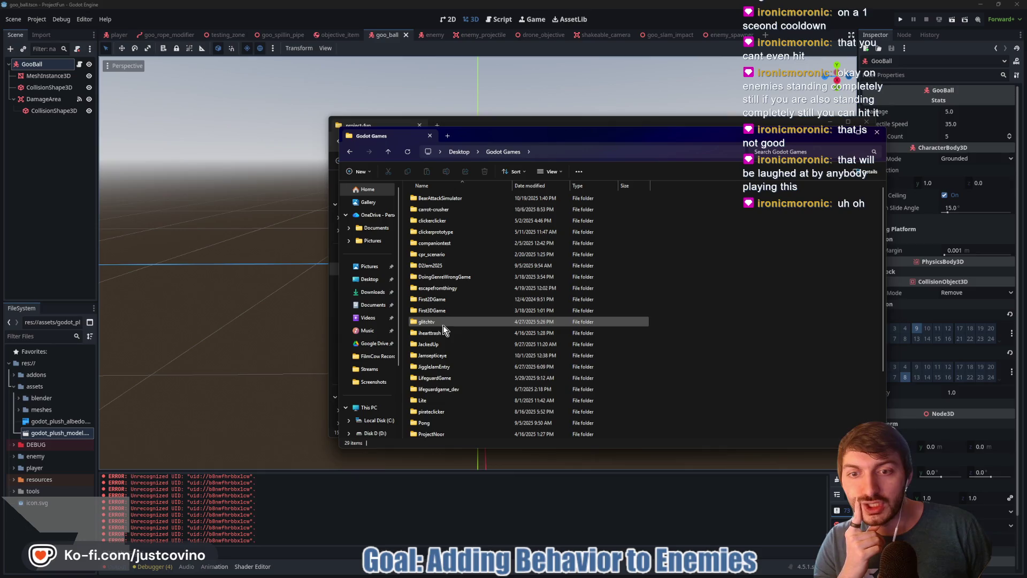
{"action": "scroll", "coordinate": [443, 326], "scroll_direction": "down", "scroll_amount": 3}
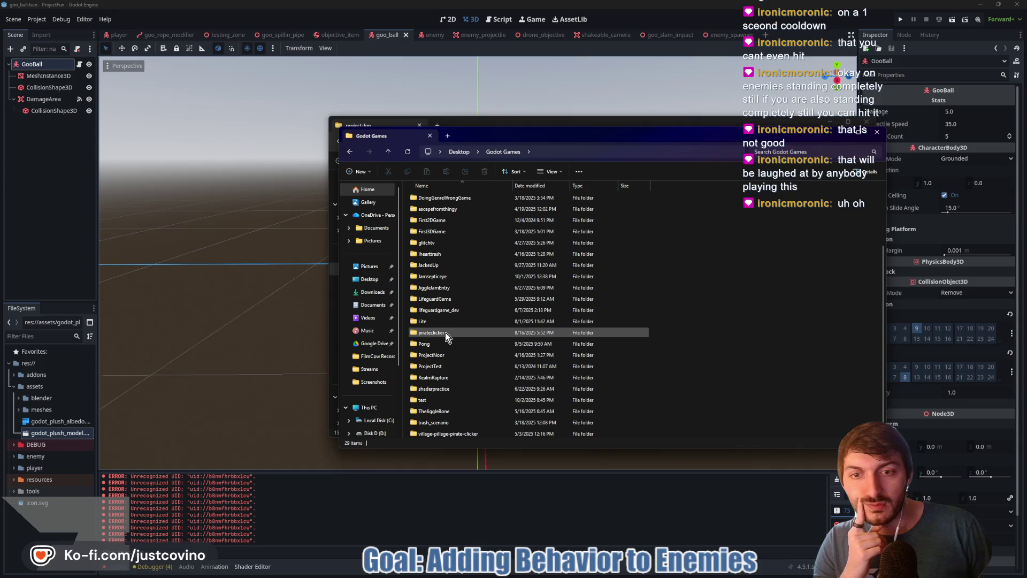
{"action": "double_click", "coordinate": [454, 287]}
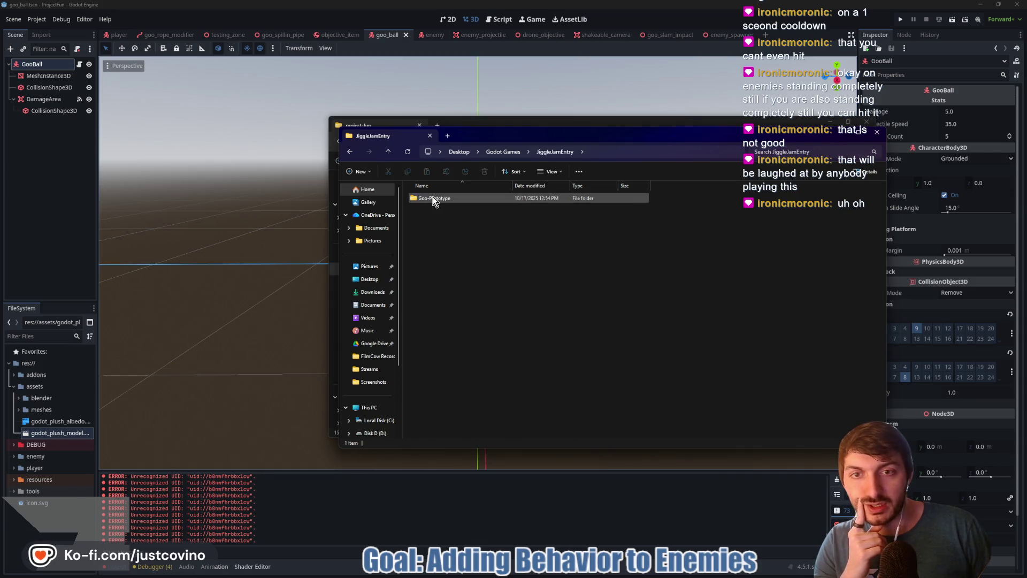
{"action": "double_click", "coordinate": [433, 198]}
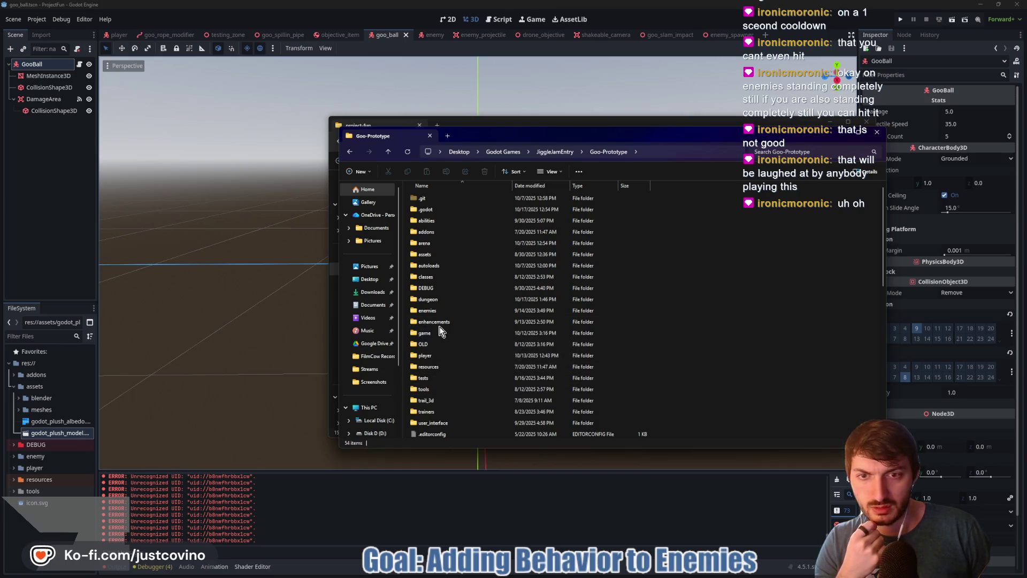
- Select goo_wizard_special_attack_goo_ball.gdshader in Goo-Prototype's resources, then bring the project-fun window forward
{"action": "scroll", "coordinate": [441, 337], "scroll_direction": "down", "scroll_amount": 1}
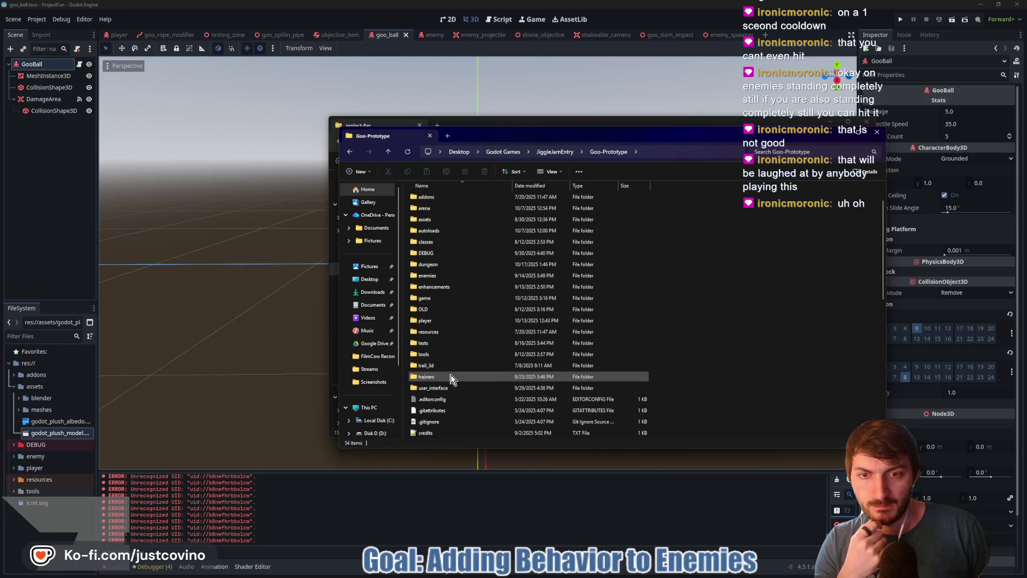
{"action": "scroll", "coordinate": [450, 386], "scroll_direction": "up", "scroll_amount": 1}
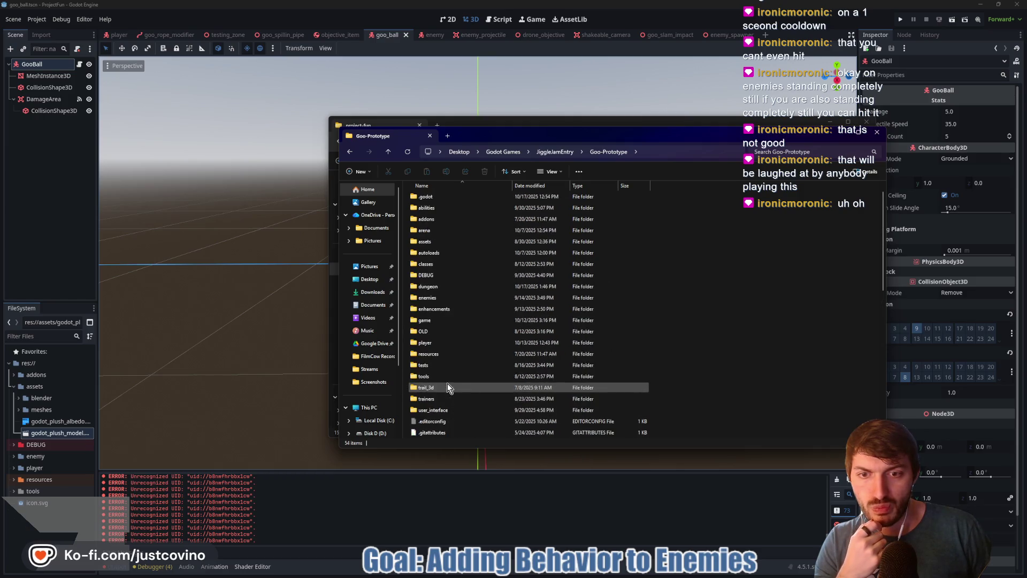
{"action": "scroll", "coordinate": [443, 293], "scroll_direction": "up", "scroll_amount": 1}
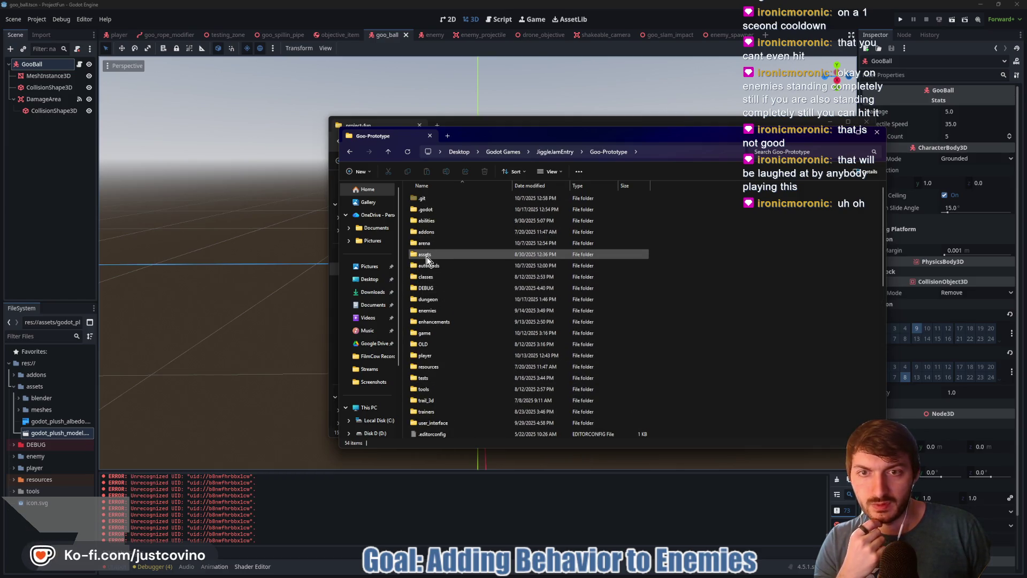
{"action": "double_click", "coordinate": [443, 367]}
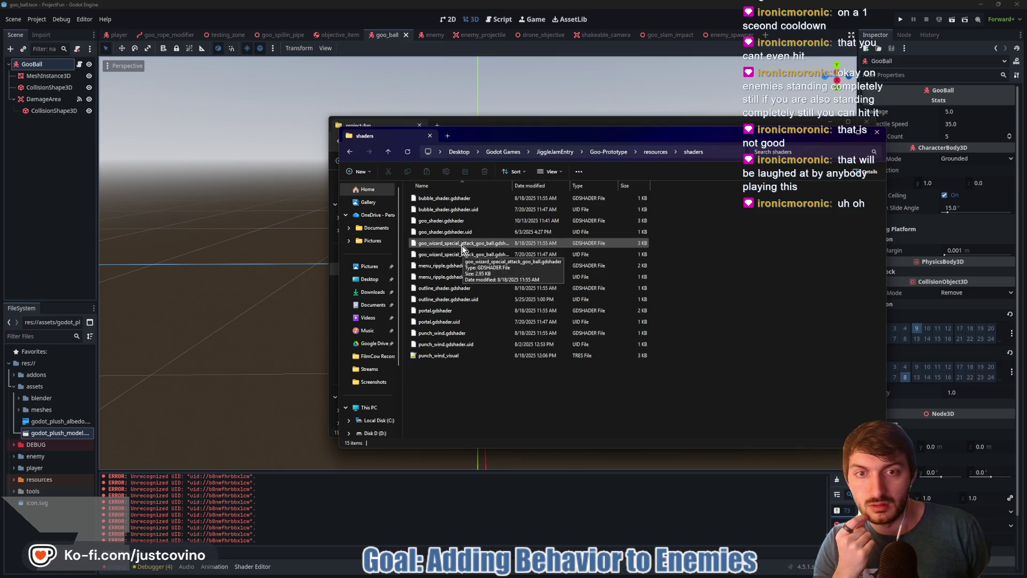
{"action": "left_click", "coordinate": [463, 245]}
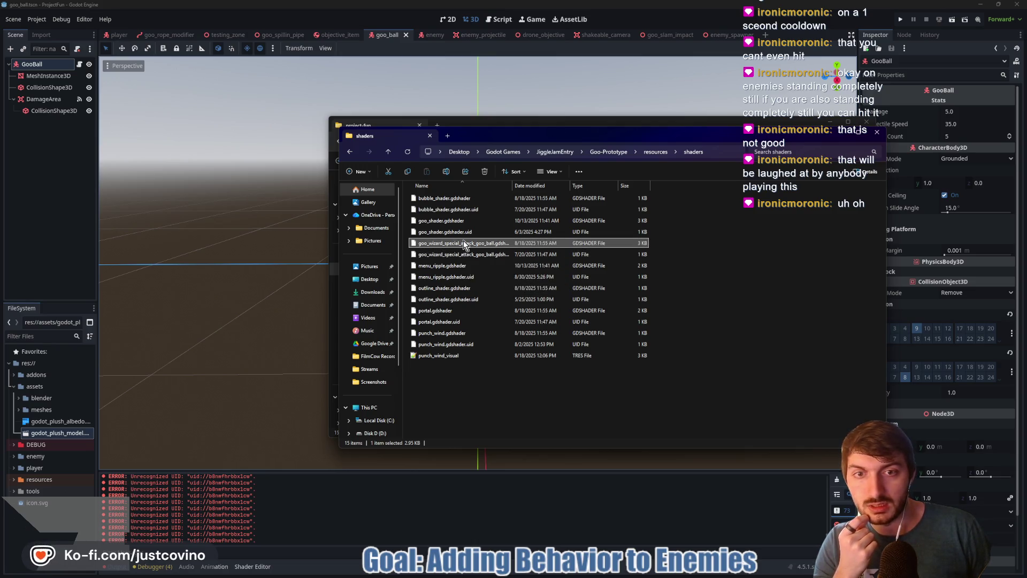
{"action": "left_click", "coordinate": [470, 126]}
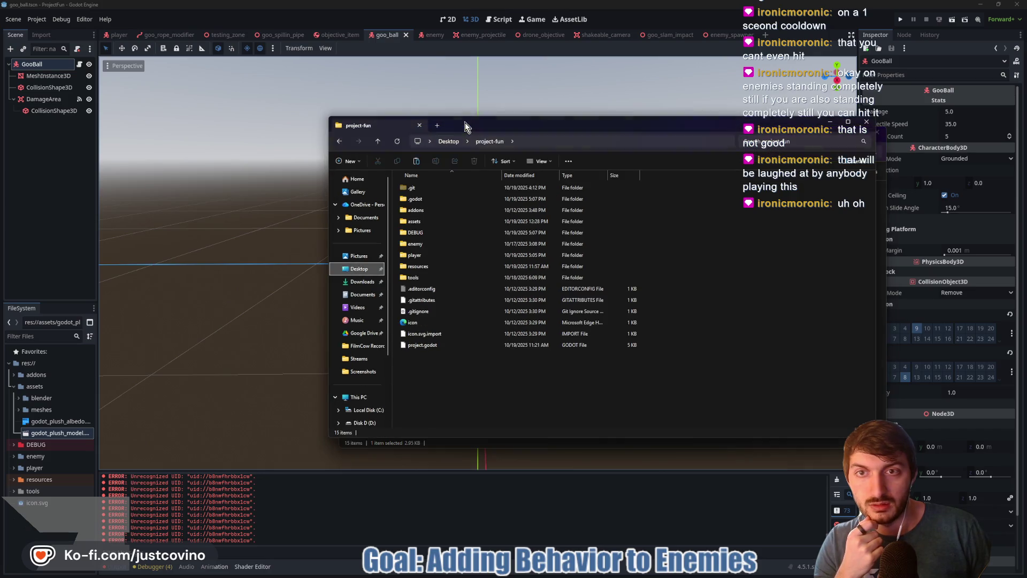
- Paste the goo wizard shader into project-fun's resources/shaders folder and return to Godot
{"action": "double_click", "coordinate": [421, 266]}
{"action": "double_click", "coordinate": [428, 210]}
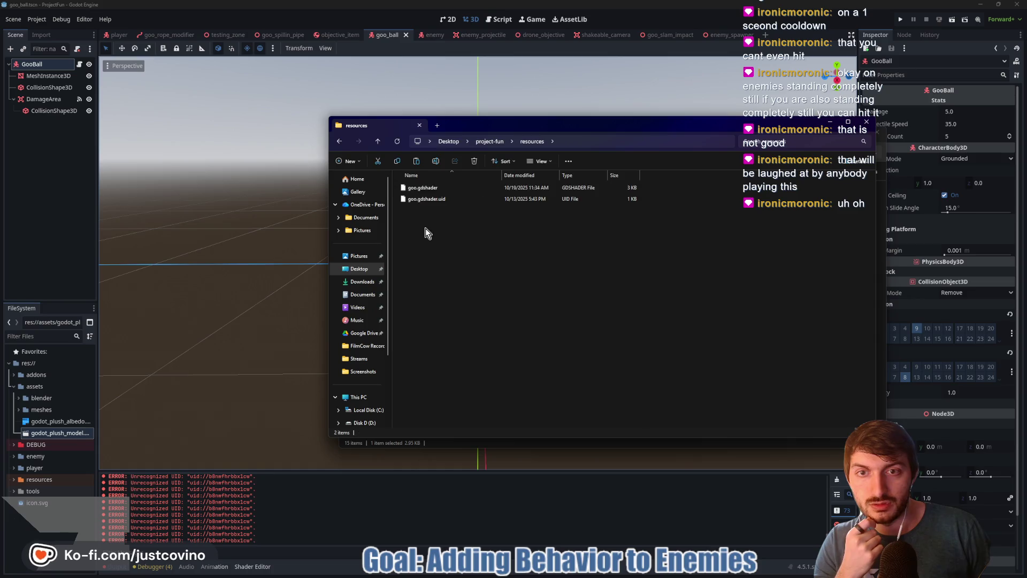
{"action": "left_click", "coordinate": [416, 160]}
{"action": "left_click", "coordinate": [23, 223]}
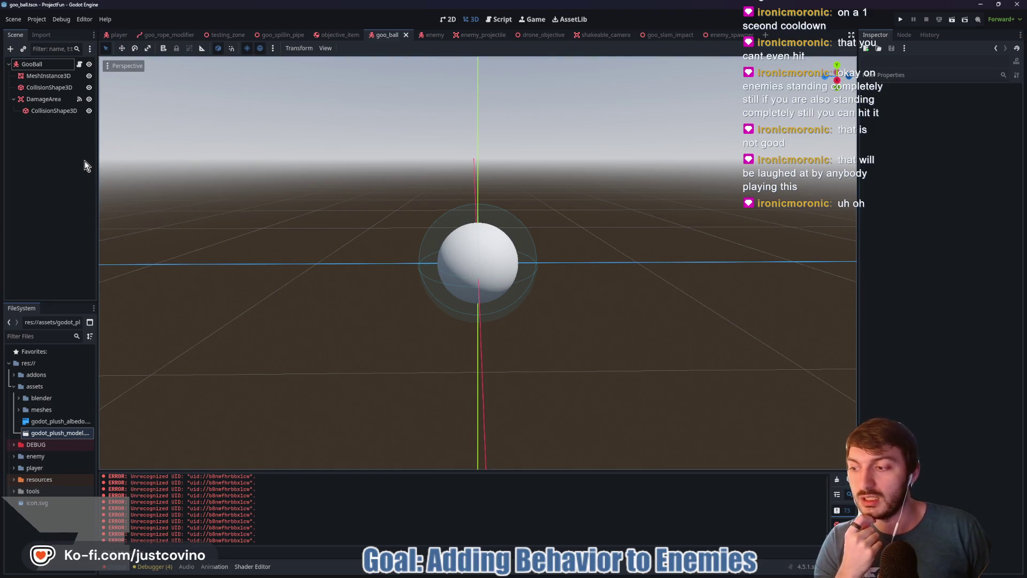
- Select the goo ball's MeshInstance3D and give its Material a new ShaderMaterial
{"action": "left_click", "coordinate": [48, 76]}
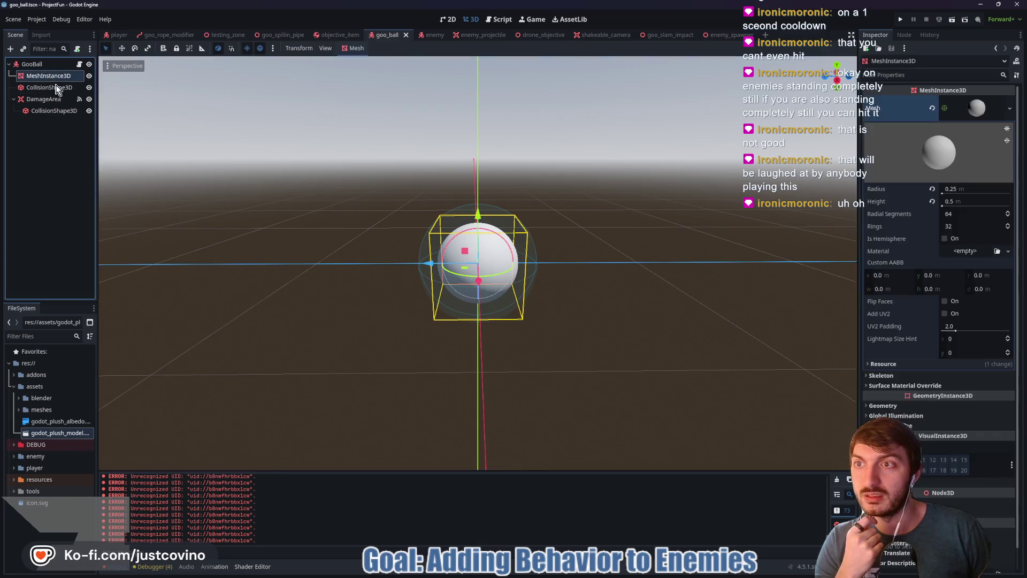
{"action": "left_click", "coordinate": [950, 255]}
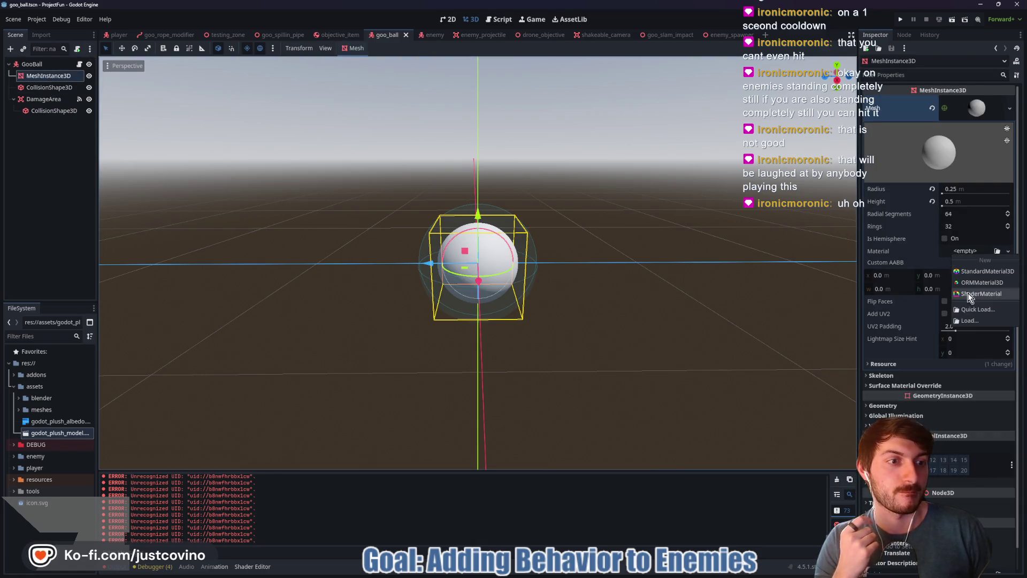
{"action": "left_click", "coordinate": [963, 320]}
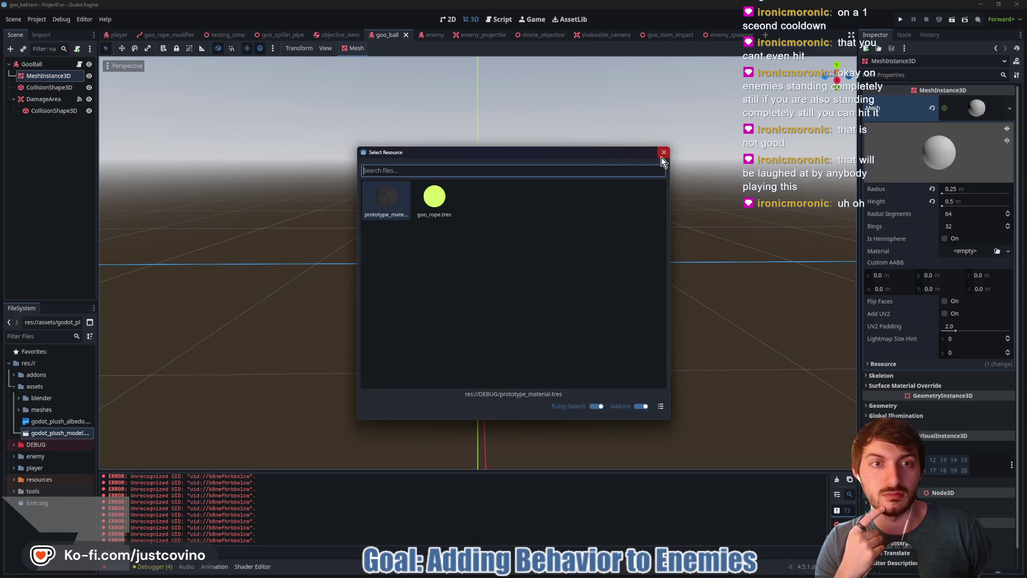
{"action": "left_click", "coordinate": [664, 152]}
{"action": "left_click", "coordinate": [972, 252]}
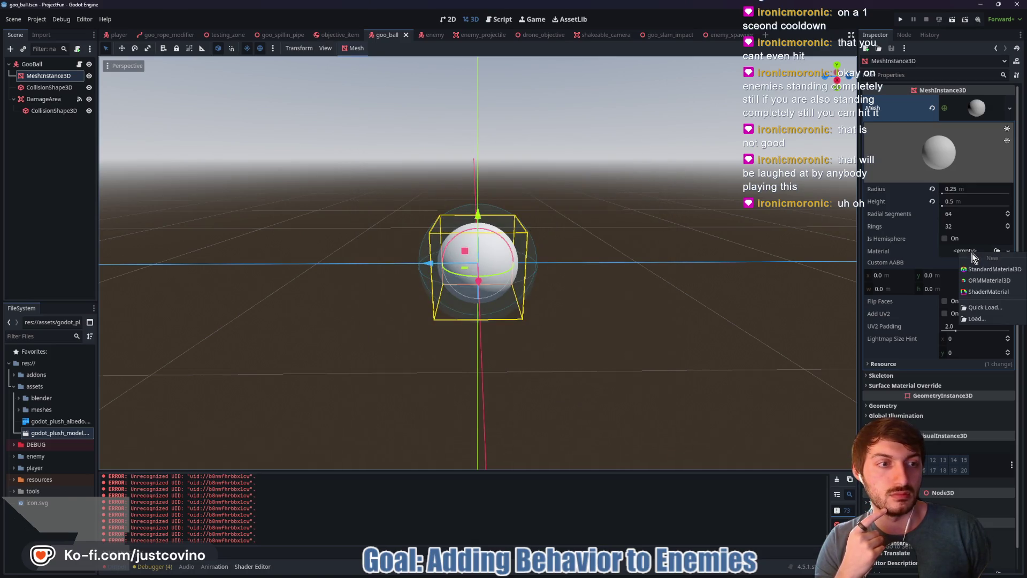
{"action": "left_click", "coordinate": [985, 293]}
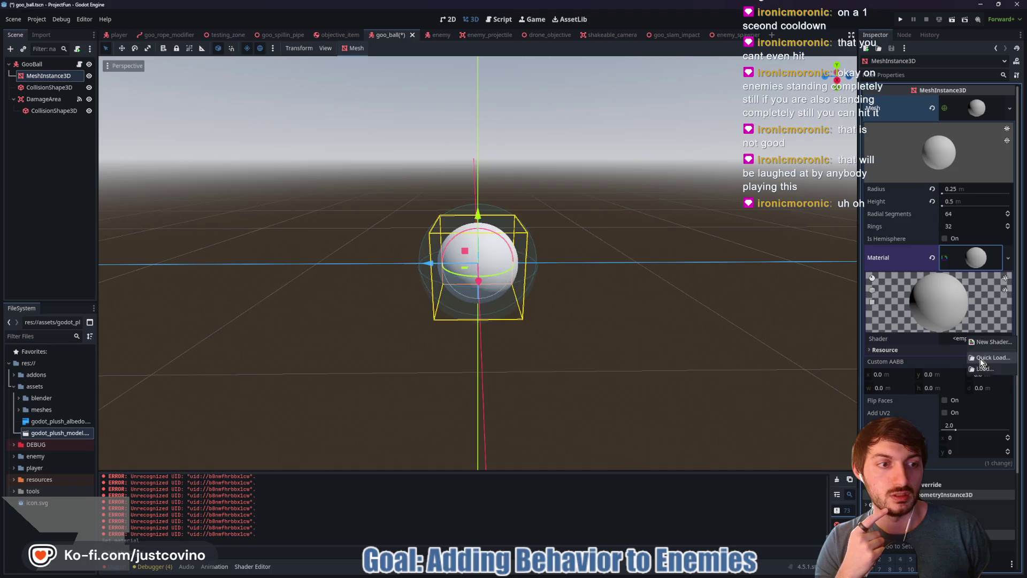
- Load goo_wizard_special_attack_goo_ball.gdshader into the material, turning the sphere orange
{"action": "left_click", "coordinate": [995, 338]}
{"action": "left_click", "coordinate": [429, 216]}
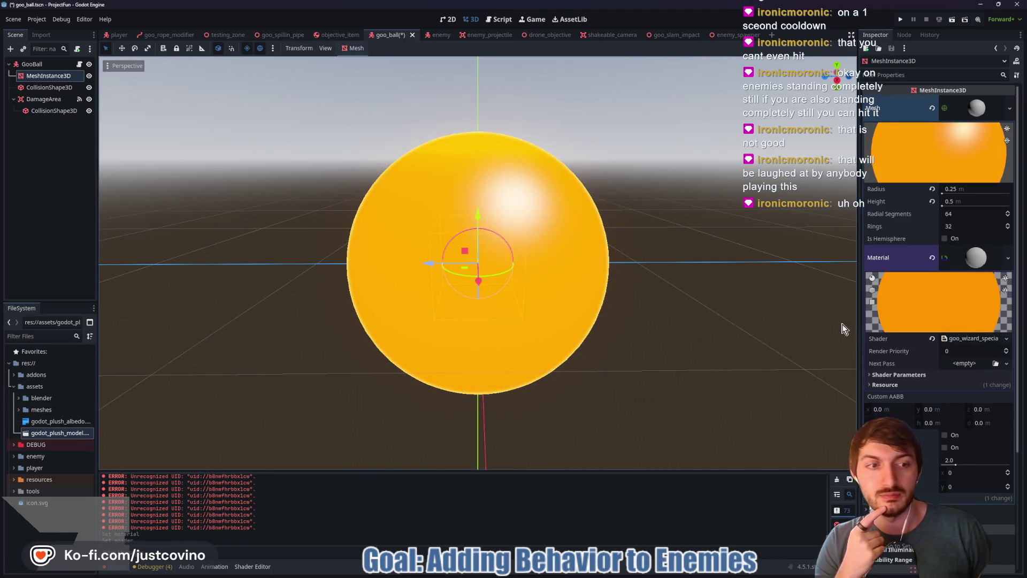
{"action": "mouse_move", "coordinate": [692, 330]}
{"action": "left_mouse_down"}
{"action": "mouse_move", "coordinate": [607, 339]}
{"action": "mouse_move", "coordinate": [727, 338]}
{"action": "left_mouse_up"}
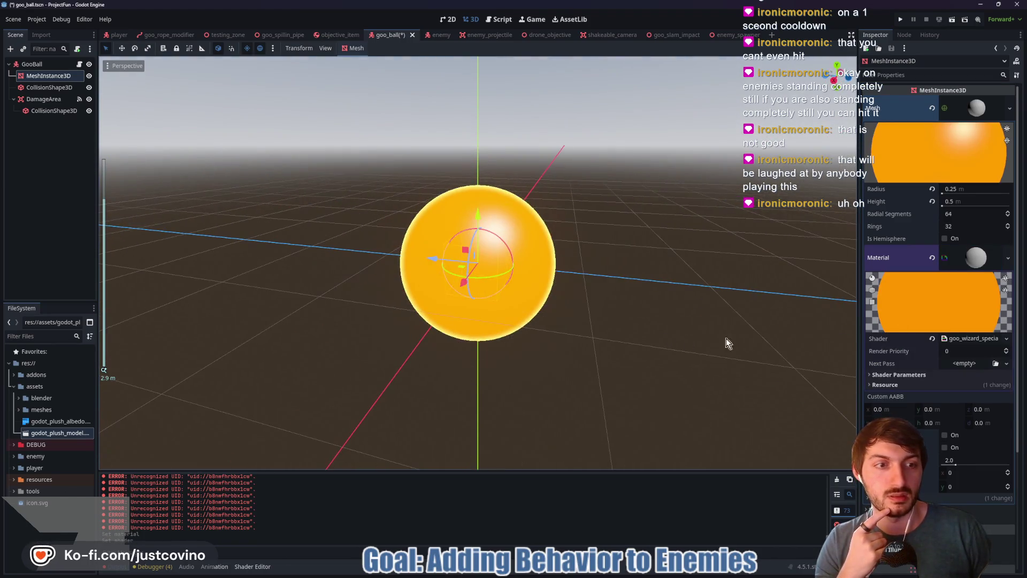
{"action": "left_click", "coordinate": [961, 338]}
{"action": "scroll", "coordinate": [936, 360], "scroll_direction": "down", "scroll_amount": 3}
- Change the goo shader's Base Color parameter to green 3eff00
{"action": "left_click", "coordinate": [957, 267]}
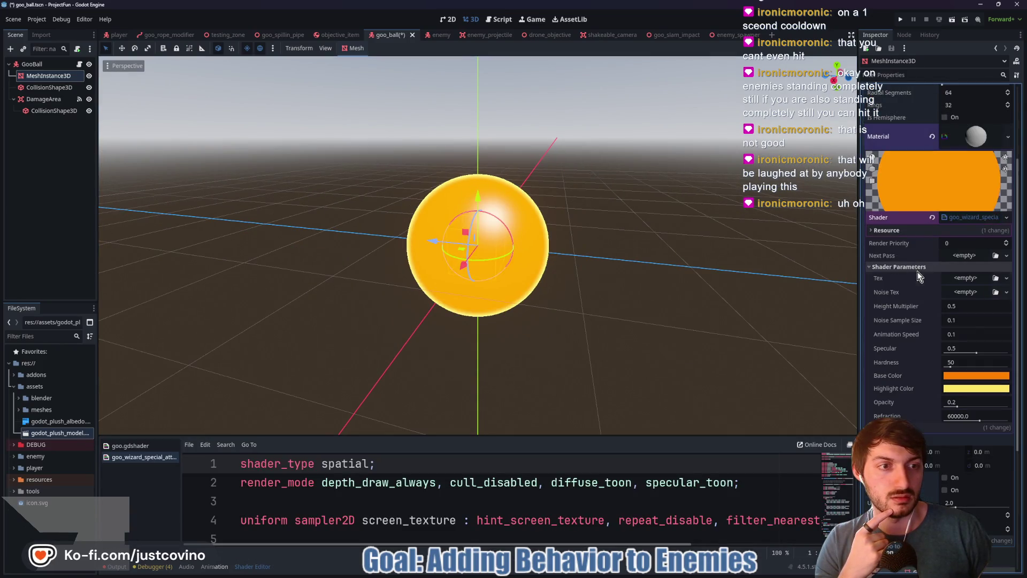
{"action": "left_click", "coordinate": [967, 282]}
{"action": "key", "text": "Escape"}
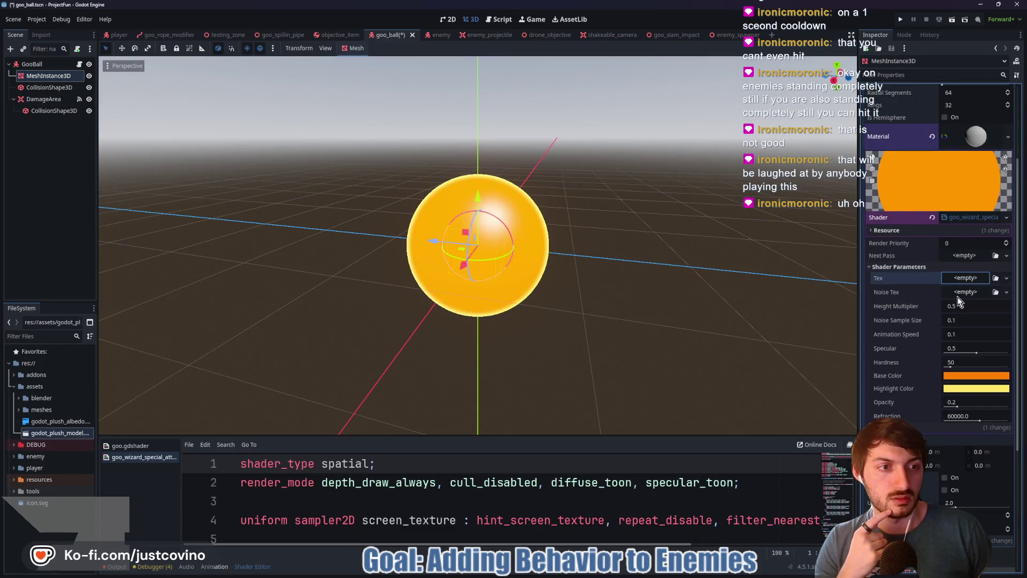
{"action": "left_click", "coordinate": [977, 375]}
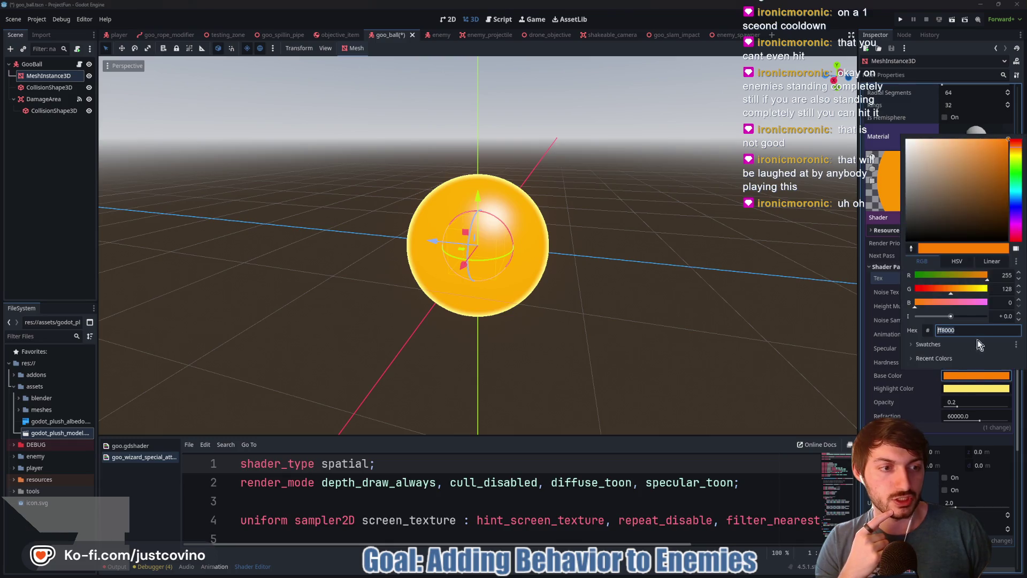
{"action": "left_click", "coordinate": [1012, 176]}
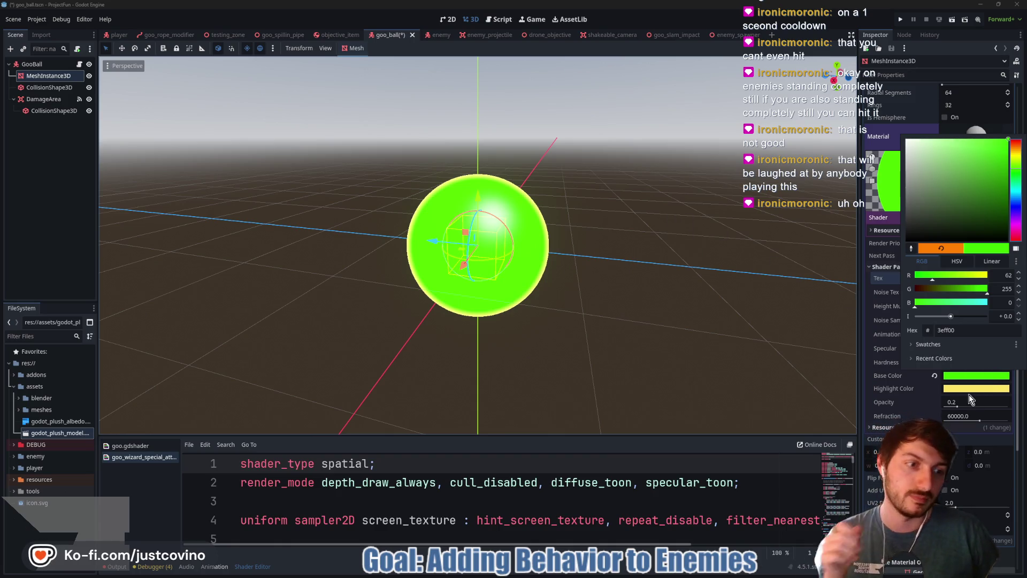
{"action": "left_click", "coordinate": [919, 403]}
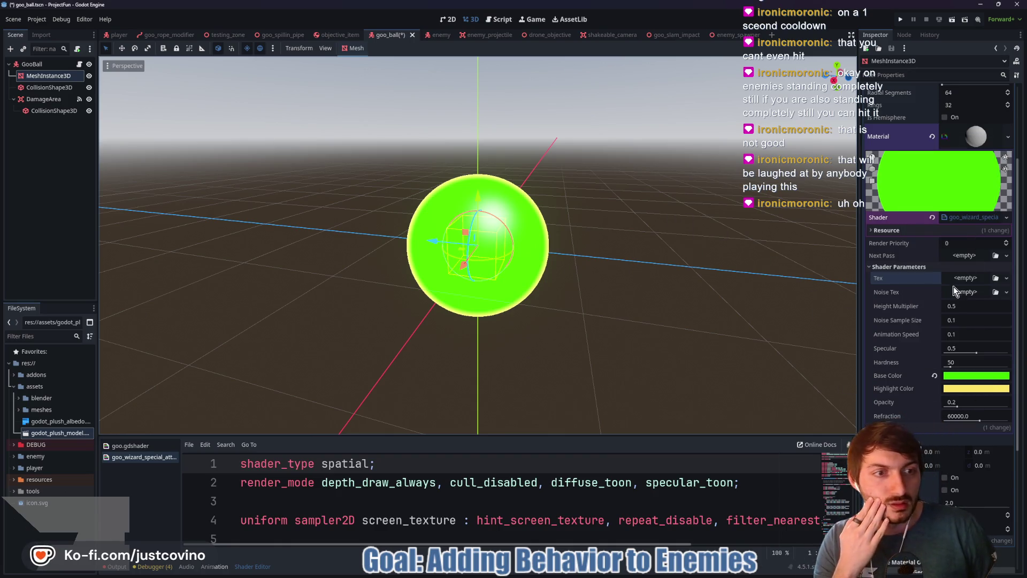
- Give Noise Tex a new NoiseTexture2D driven by a new FastNoiseLite source
{"action": "left_click", "coordinate": [966, 293]}
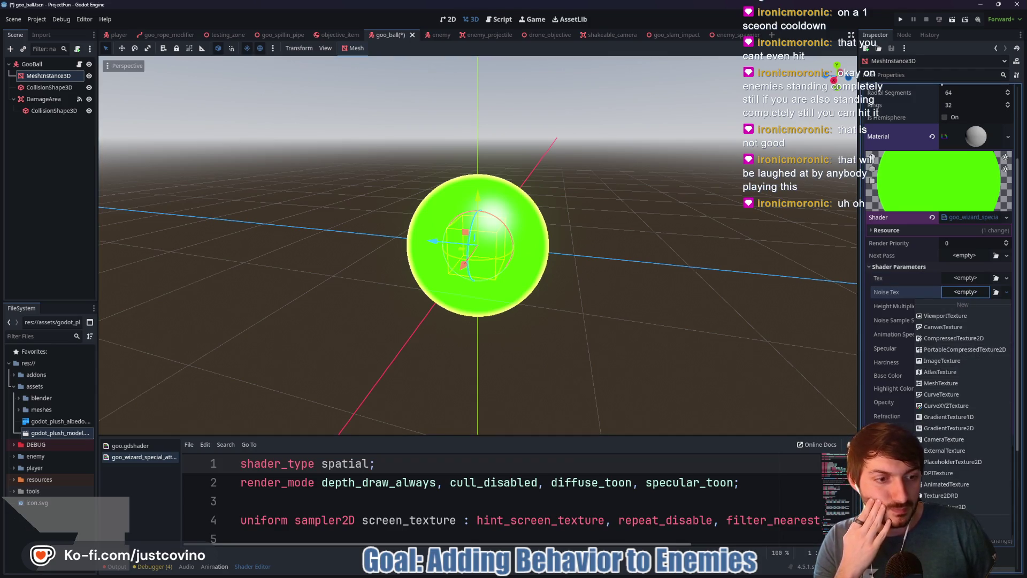
{"action": "left_click", "coordinate": [947, 506]}
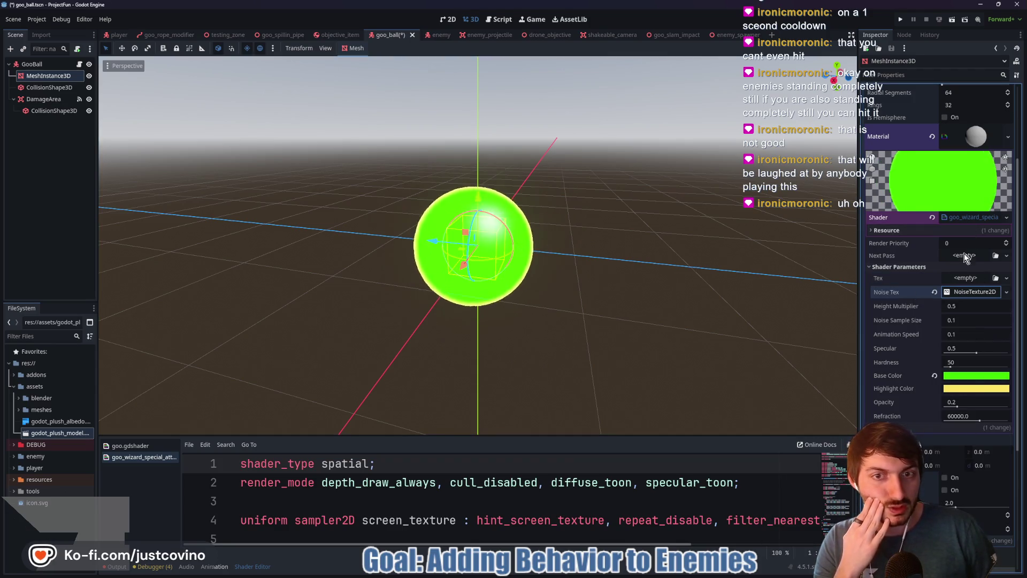
{"action": "left_click", "coordinate": [965, 291]}
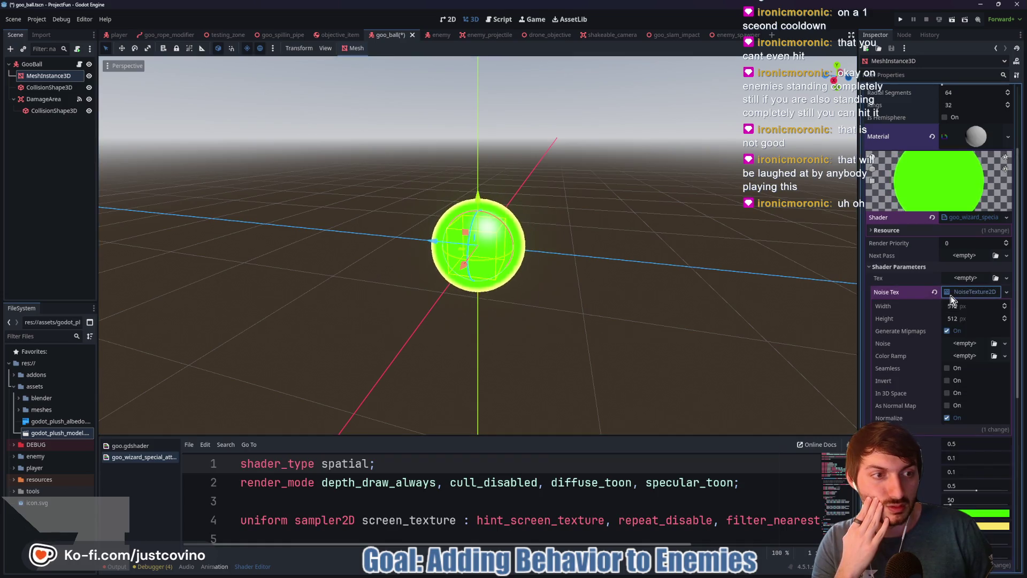
{"action": "left_click", "coordinate": [964, 344]}
{"action": "left_click", "coordinate": [986, 367]}
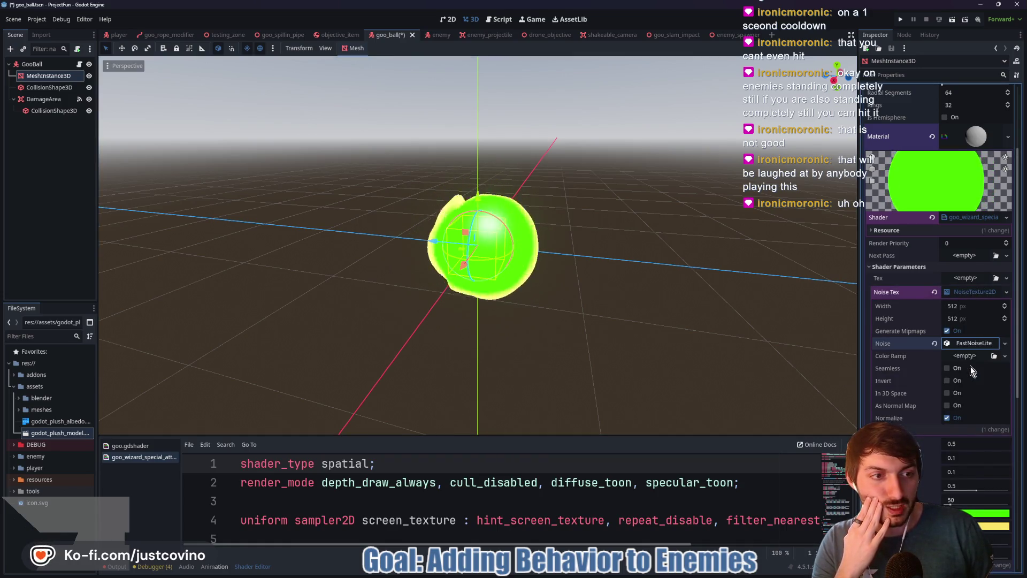
- Raise the FastNoiseLite frequency to 0.028 and enable In 3D Space on the noise texture
{"action": "left_click", "coordinate": [961, 343]}
{"action": "scroll", "coordinate": [971, 337], "scroll_direction": "down", "scroll_amount": 4}
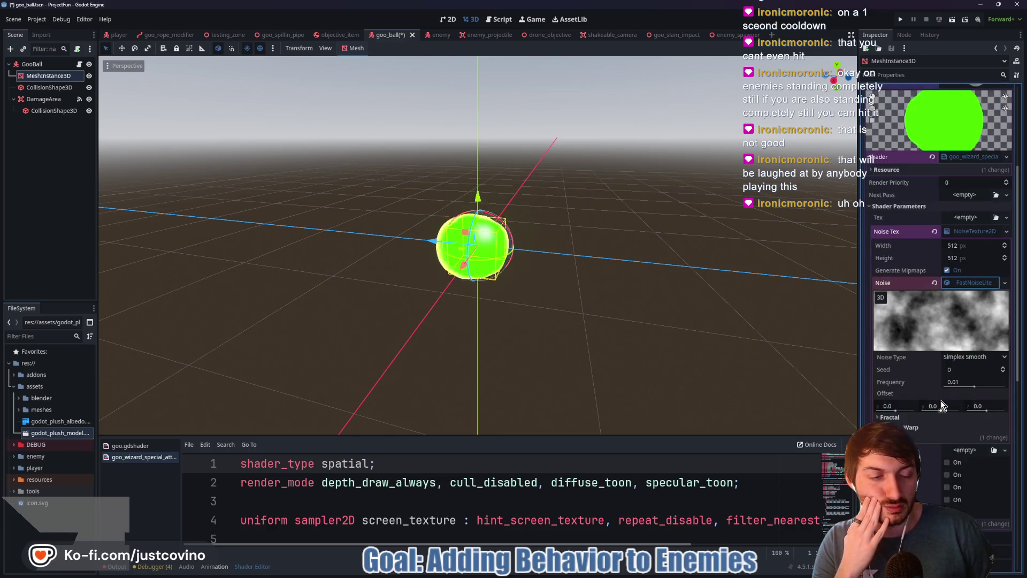
{"action": "left_click_drag", "start_coordinate": [975, 327], "coordinate": [980, 329]}
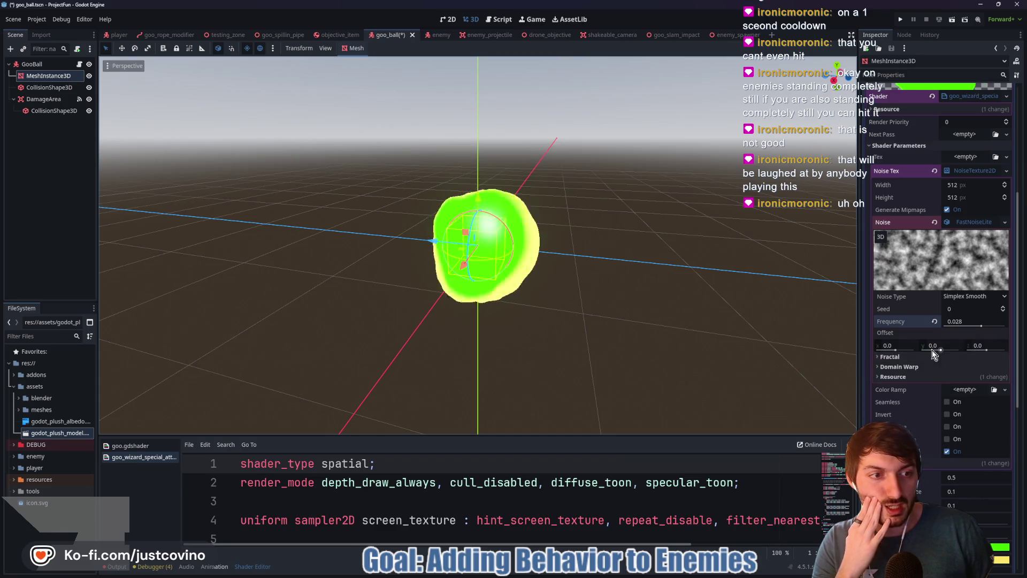
{"action": "left_click", "coordinate": [966, 225]}
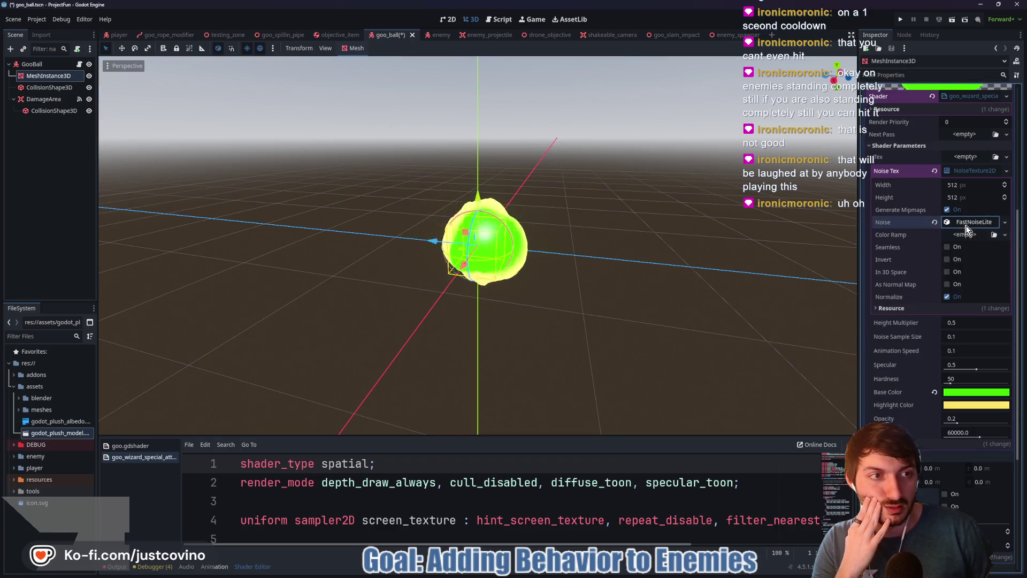
{"action": "left_click", "coordinate": [946, 295]}
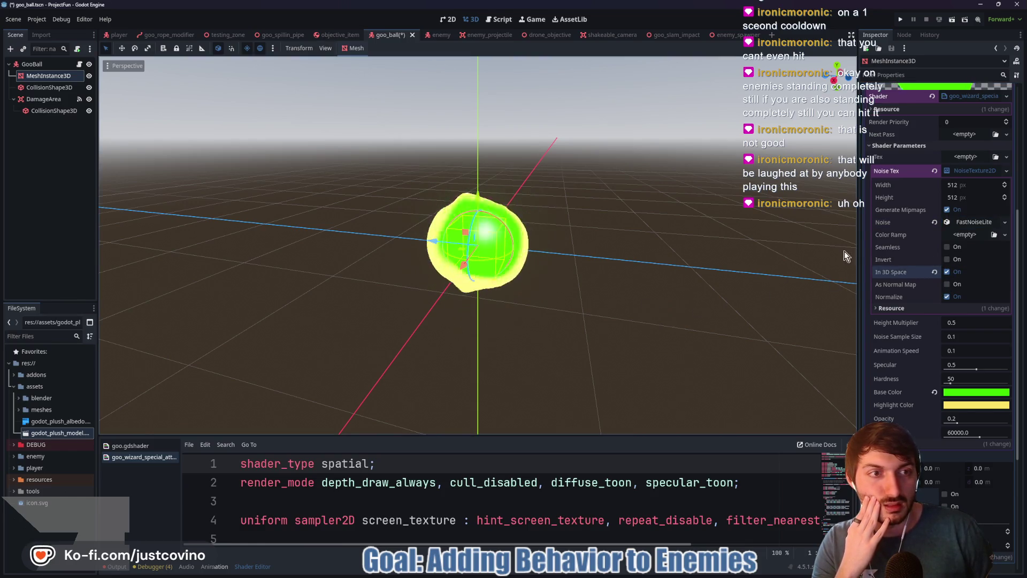
{"action": "left_click", "coordinate": [961, 171]}
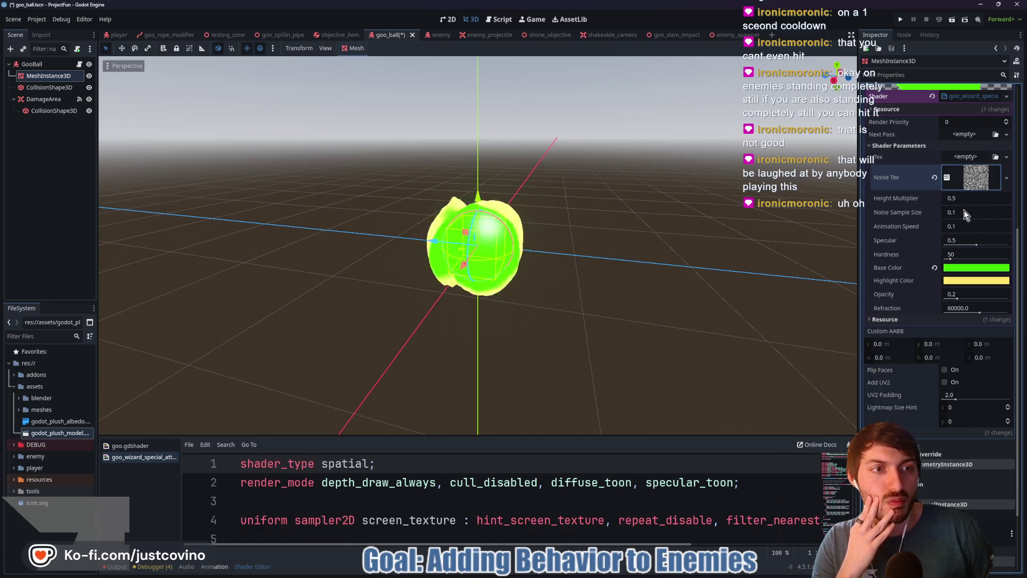
- Set the goo shader's Animation Speed to 0.08
{"action": "left_click", "coordinate": [971, 224]}
{"action": "type", "text": "0.055"}
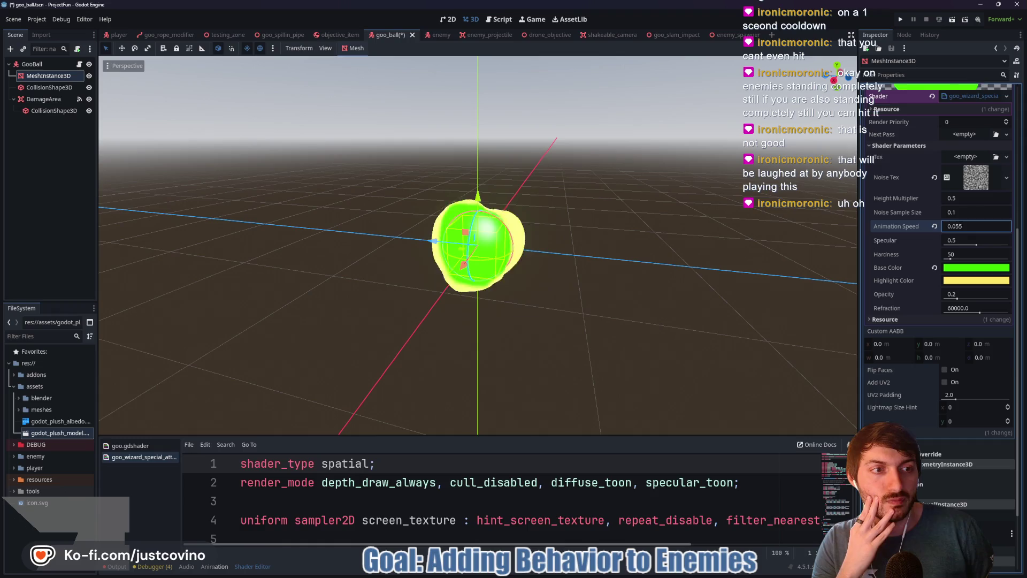
{"action": "key", "text": "BackSpace"}
{"action": "key", "text": "BackSpace"}
{"action": "type", "text": "45"}
{"action": "key", "text": "BackSpace"}
{"action": "type", "text": "7"}
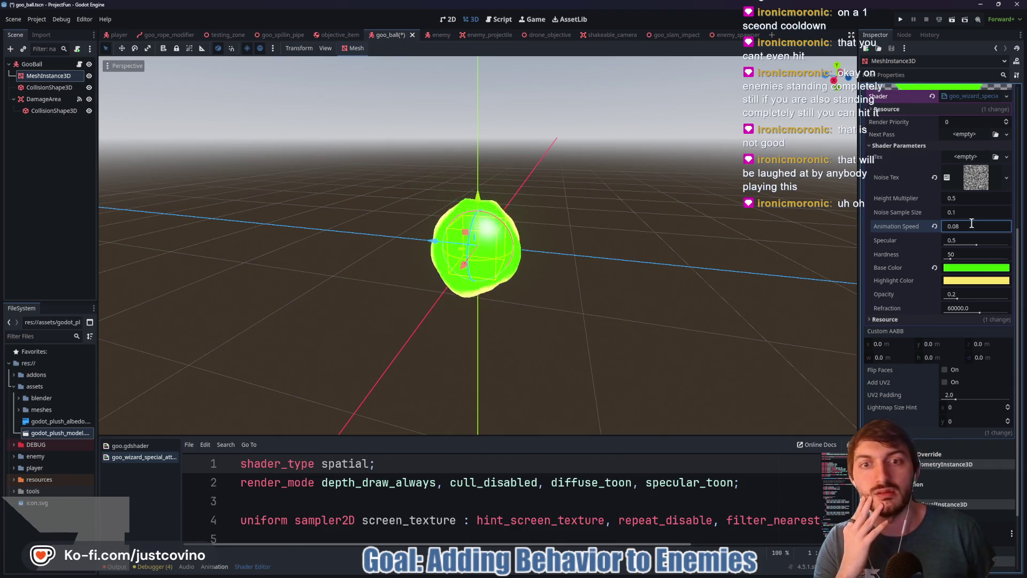
{"action": "key", "text": "Return"}
- Tick Seamless on the Noise Tex NoiseTexture2D
{"action": "left_click_drag", "start_coordinate": [679, 273], "coordinate": [911, 272]}
{"action": "left_click", "coordinate": [974, 187]}
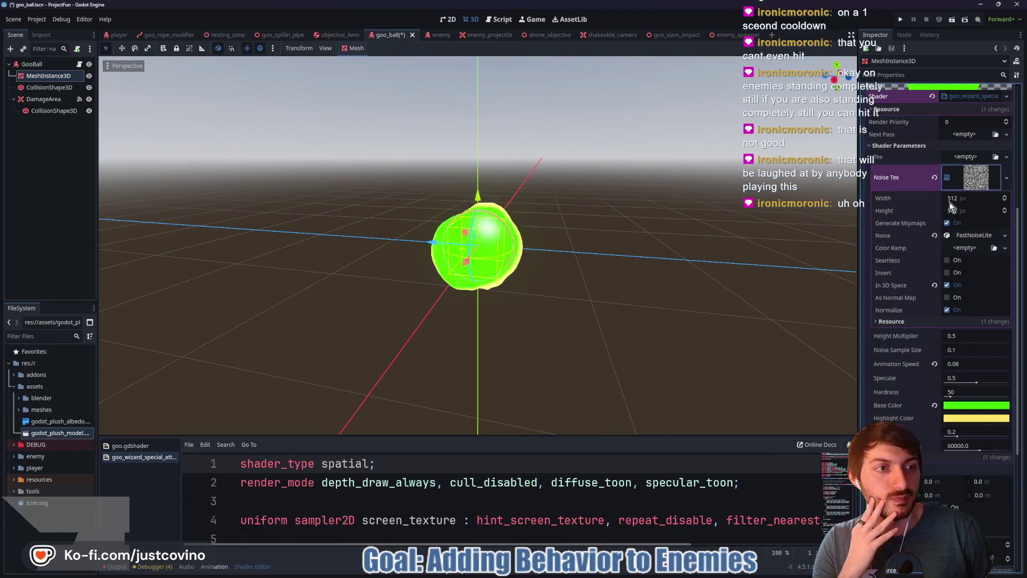
{"action": "left_click", "coordinate": [947, 260]}
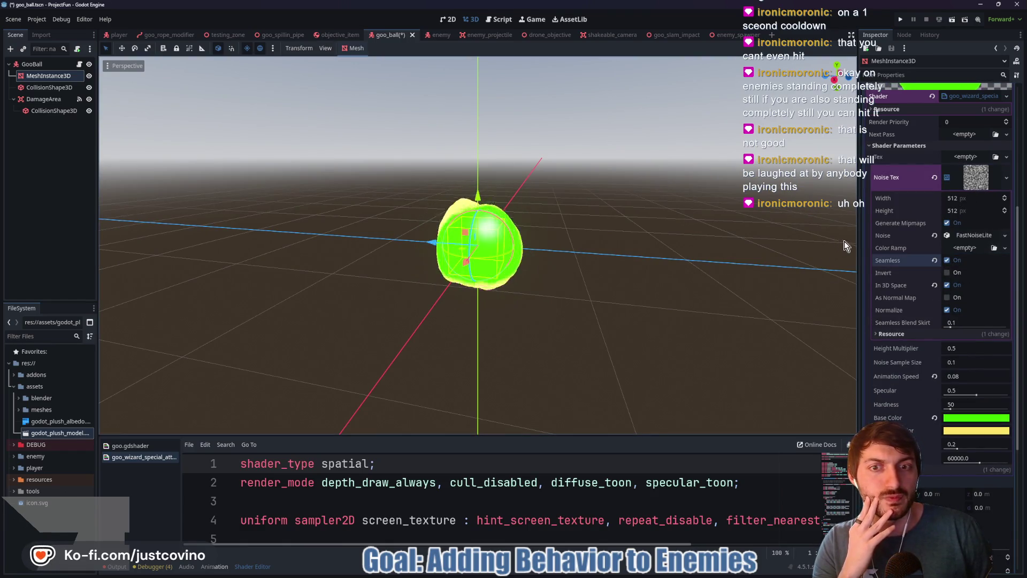
- Give the Tex parameter a new NoiseTexture2D that uses FastNoiseLite noise
{"action": "left_click", "coordinate": [977, 179]}
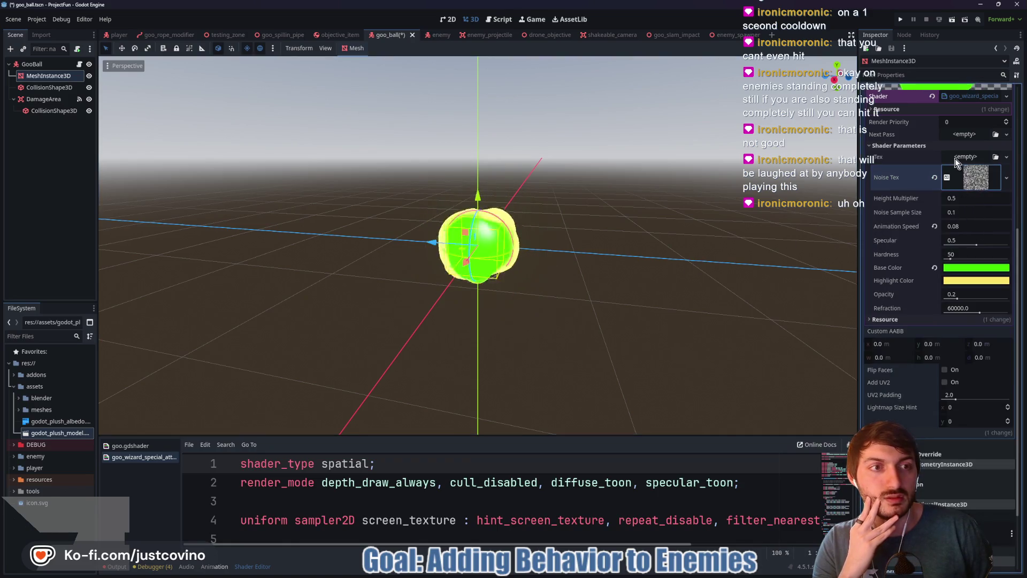
{"action": "left_click", "coordinate": [958, 157]}
{"action": "left_click", "coordinate": [945, 371]}
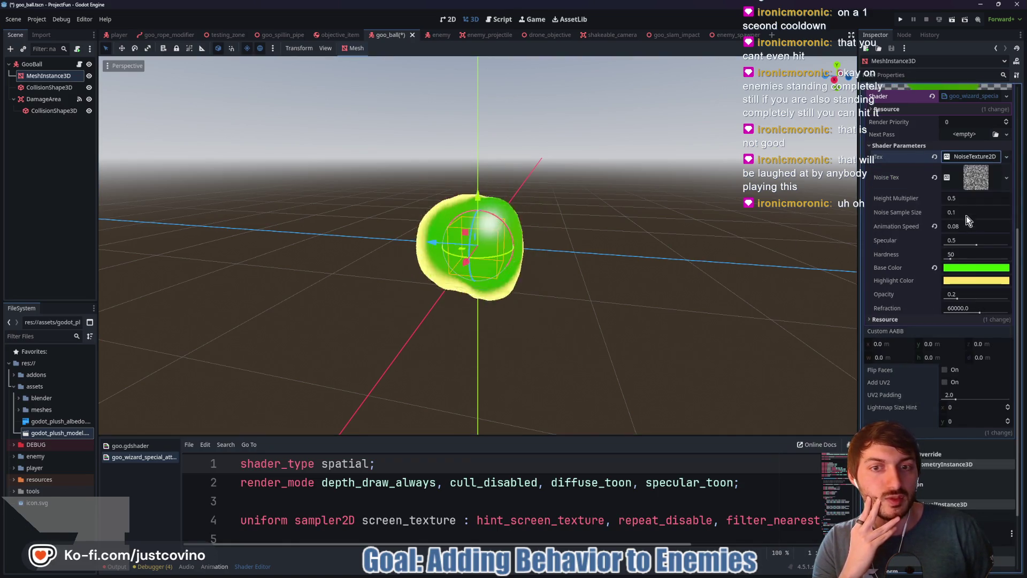
{"action": "left_click", "coordinate": [965, 157]}
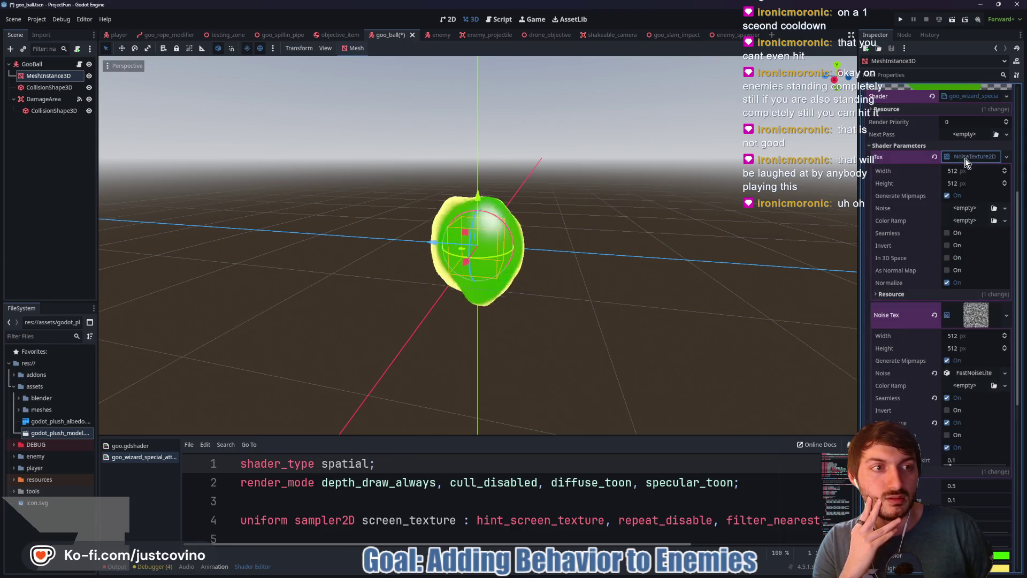
{"action": "left_click", "coordinate": [955, 209]}
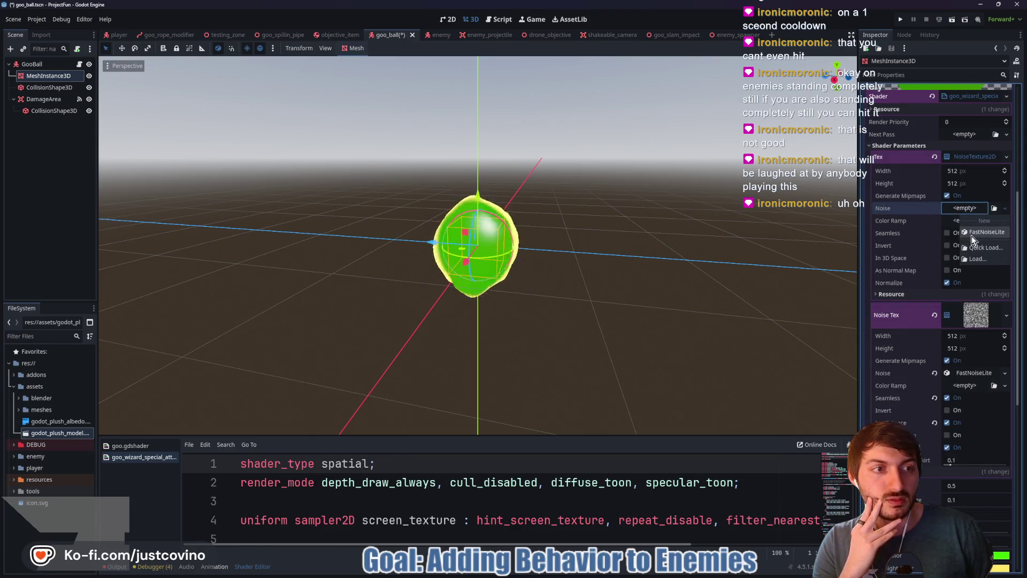
{"action": "left_click", "coordinate": [971, 236]}
- Set the noise seed to 345 and frequency to 0.0025, enabling As Normal Map and In 3D Space
{"action": "mouse_move", "coordinate": [824, 251]}
{"action": "left_mouse_down"}
{"action": "mouse_move", "coordinate": [730, 268]}
{"action": "mouse_move", "coordinate": [657, 306]}
{"action": "mouse_move", "coordinate": [678, 299]}
{"action": "mouse_move", "coordinate": [636, 297]}
{"action": "left_mouse_up"}
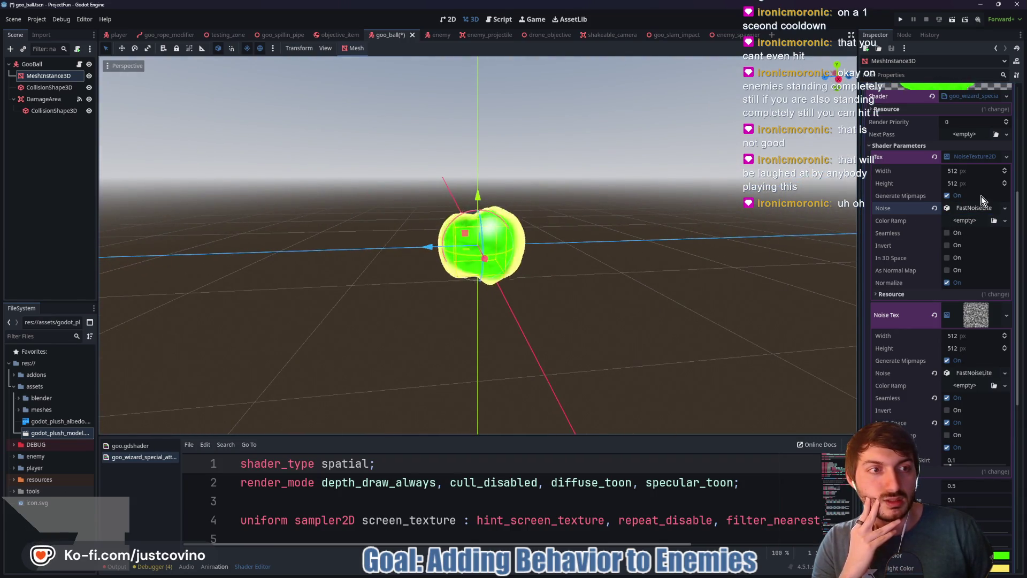
{"action": "left_click", "coordinate": [961, 210]}
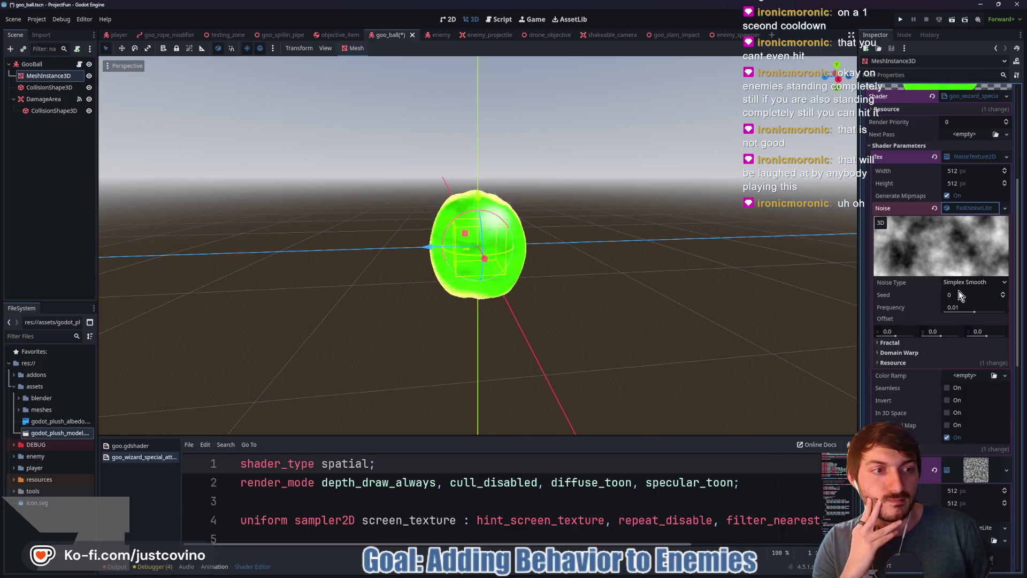
{"action": "mouse_move", "coordinate": [959, 291]}
{"action": "left_mouse_down"}
{"action": "mouse_move", "coordinate": [980, 313]}
{"action": "mouse_move", "coordinate": [959, 314]}
{"action": "left_mouse_up"}
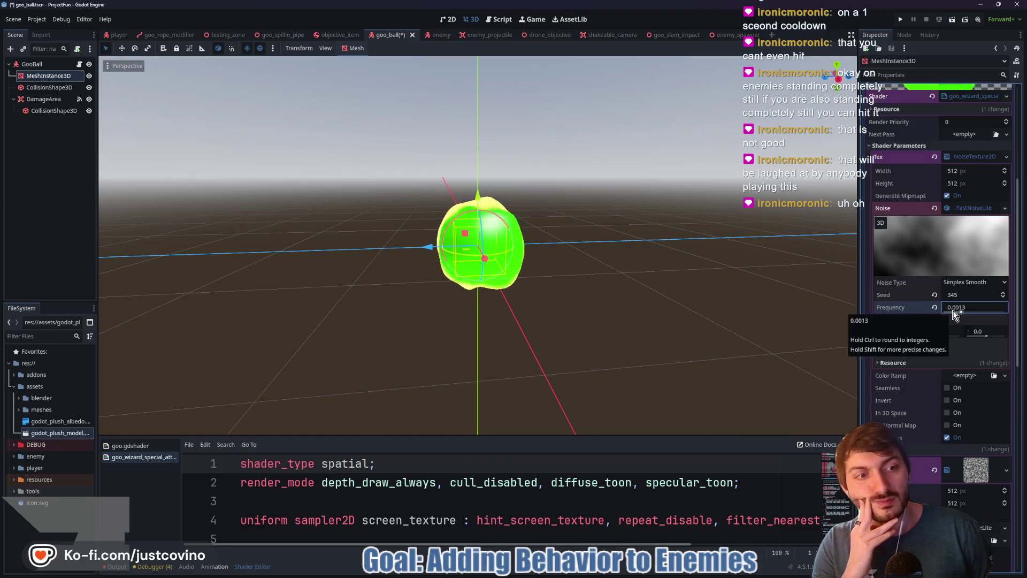
{"action": "left_click", "coordinate": [947, 424]}
{"action": "left_click", "coordinate": [948, 412]}
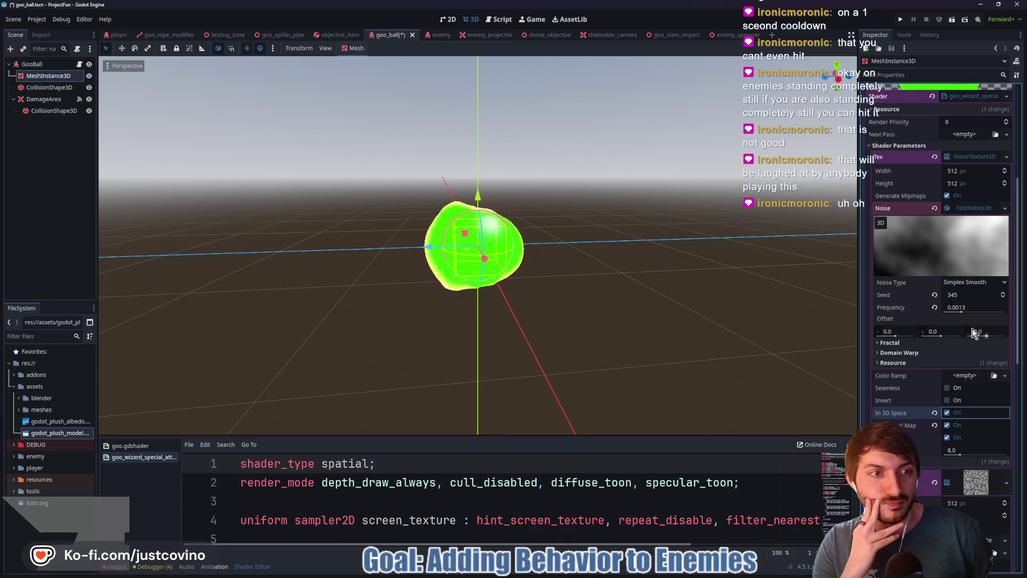
{"action": "left_click_drag", "start_coordinate": [961, 310], "coordinate": [967, 310]}
{"action": "scroll", "coordinate": [535, 317], "scroll_direction": "up", "scroll_amount": 1}
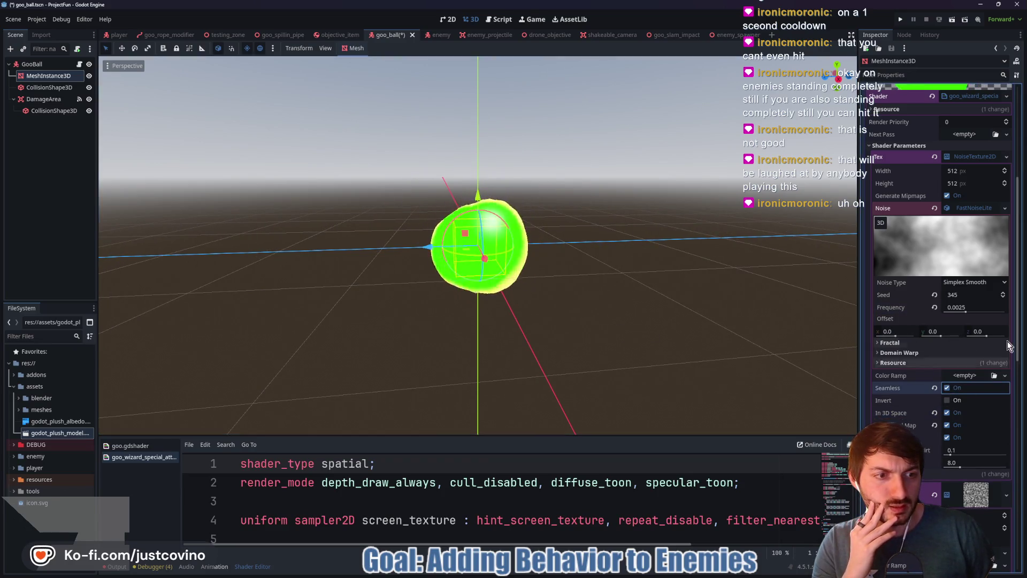
- Collapse the texture resources, try Opacity at 1.0, then restore it to 0.2
{"action": "left_click", "coordinate": [975, 156]}
{"action": "left_click", "coordinate": [977, 191]}
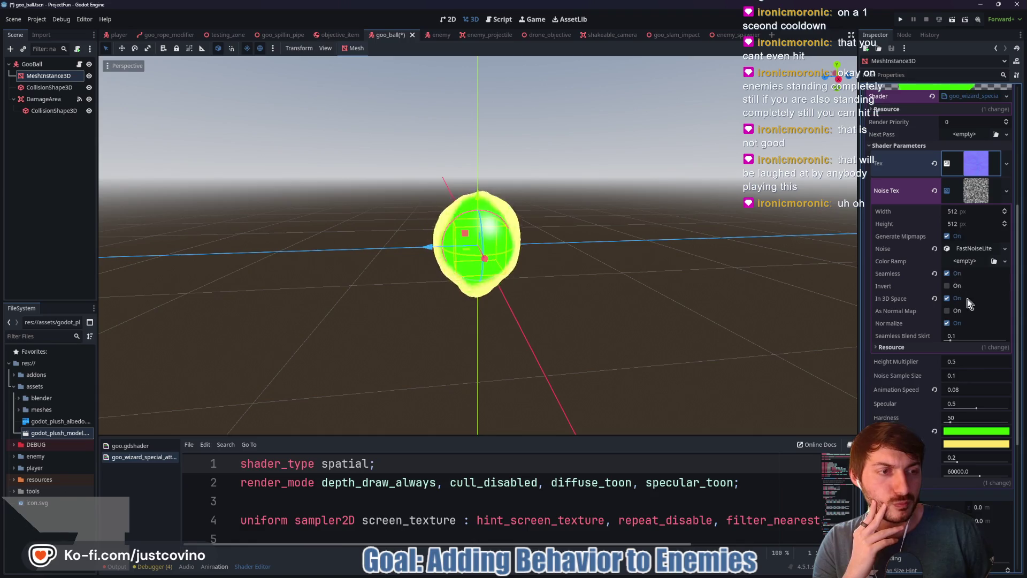
{"action": "left_click", "coordinate": [974, 196]}
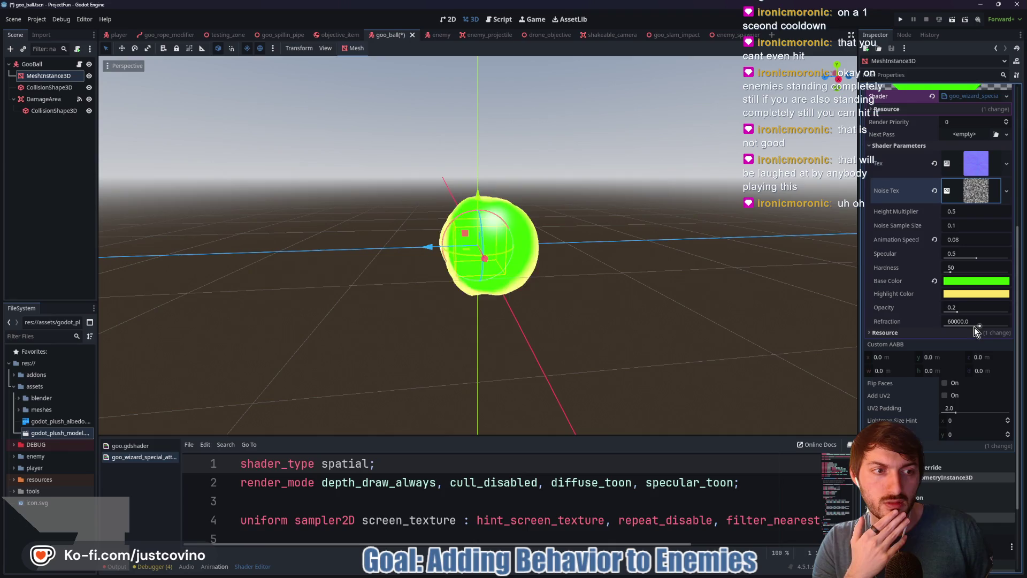
{"action": "left_click_drag", "start_coordinate": [957, 313], "coordinate": [1010, 313]}
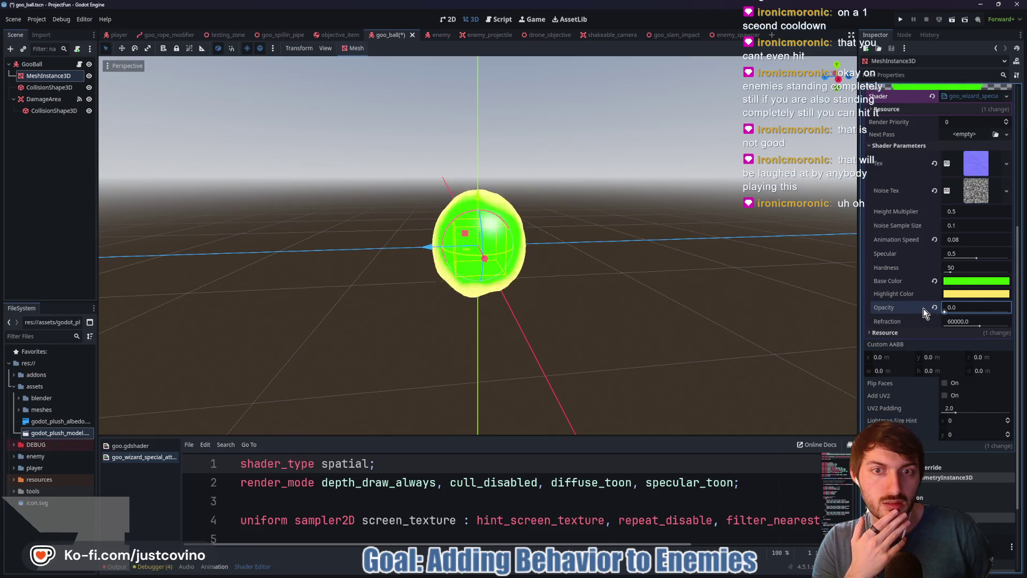
{"action": "left_click", "coordinate": [958, 313]}
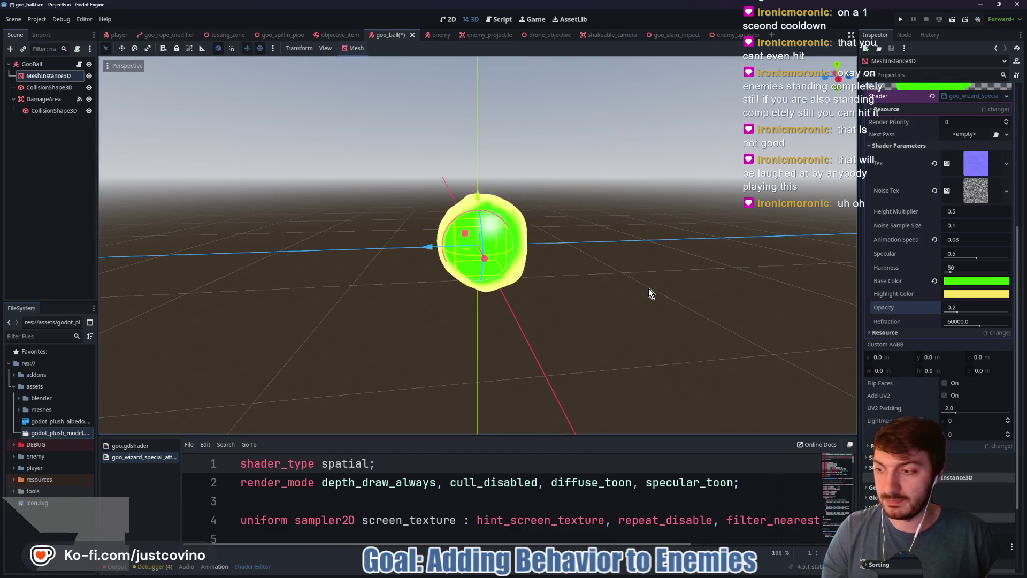
- Save the goo_ball scene with Ctrl+S
{"action": "key", "text": "ctrl+s"}
{"action": "mouse_move", "coordinate": [648, 290]}
{"action": "left_mouse_down"}
{"action": "mouse_move", "coordinate": [637, 287]}
{"action": "mouse_move", "coordinate": [660, 273]}
{"action": "mouse_move", "coordinate": [624, 262]}
{"action": "left_mouse_up"}
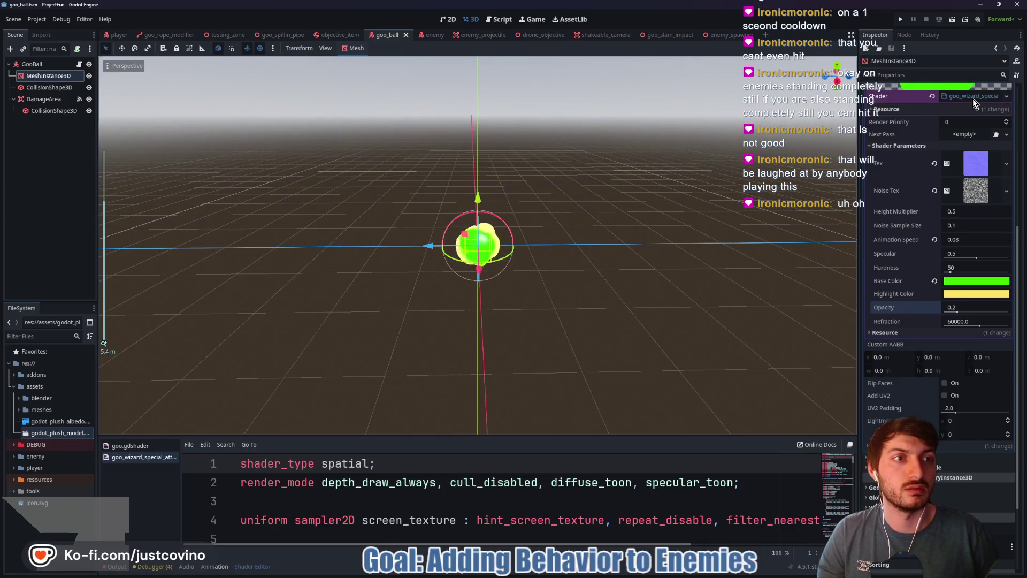
{"action": "right_click", "coordinate": [588, 255]}
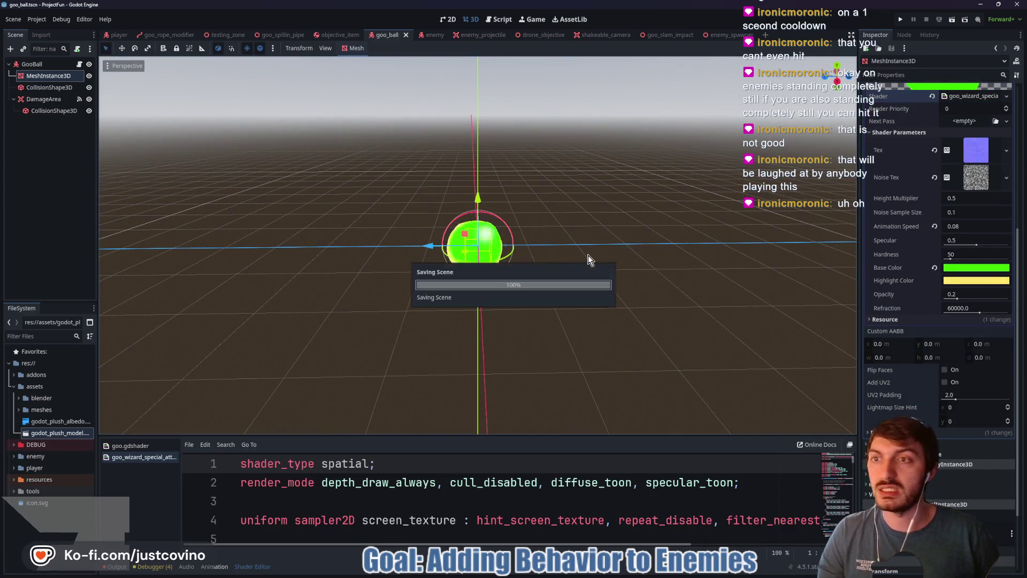
{"action": "key", "text": "Escape"}
- Run the testing_zone level with F5 and fire goo while walking toward the blue platform
{"action": "left_click", "coordinate": [227, 35]}
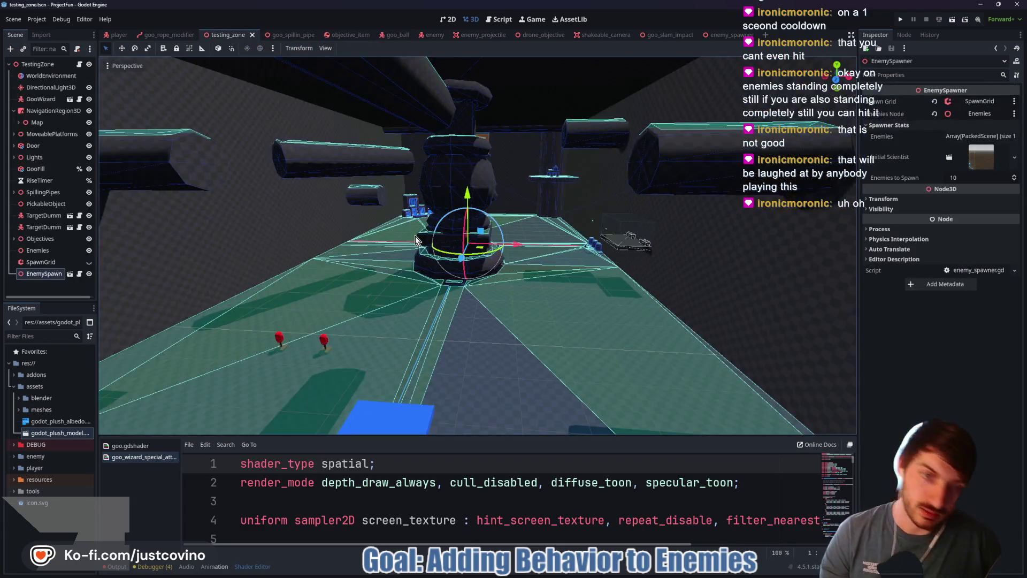
{"action": "key", "text": "F5"}
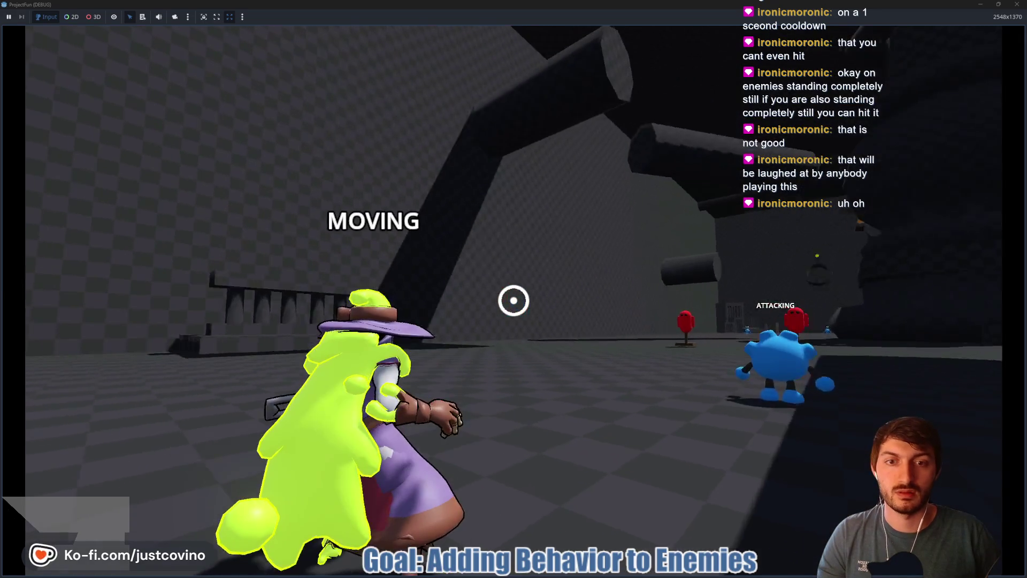
{"action": "left_click", "coordinate": [513, 301]}
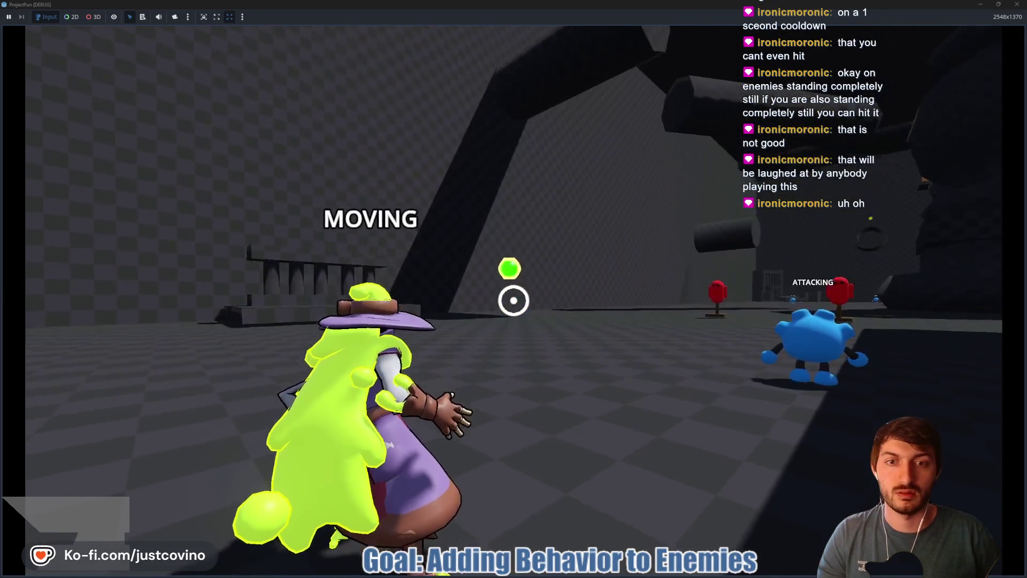
{"action": "key", "text": "w"}
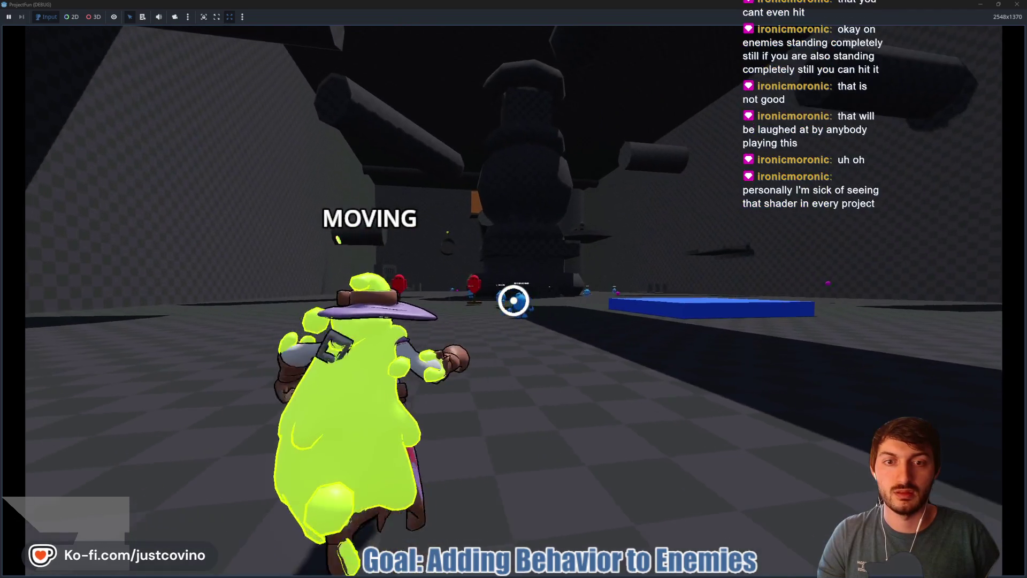
{"action": "left_click", "coordinate": [514, 300]}
{"action": "left_click", "coordinate": [514, 301]}
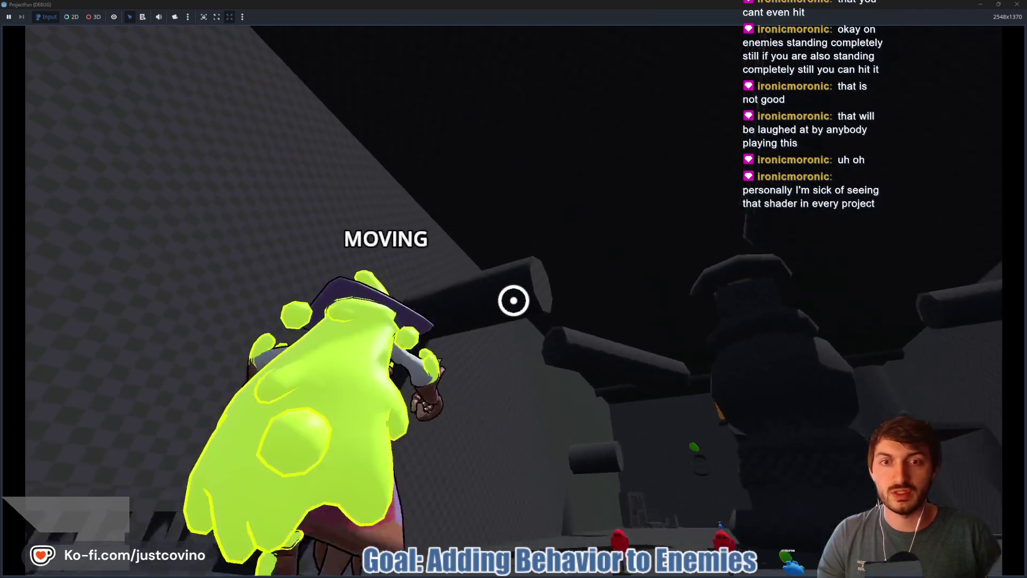
- Grapple and swing through the arena's rooms, firing goo projectiles along the way
{"action": "right_click", "coordinate": [514, 300]}
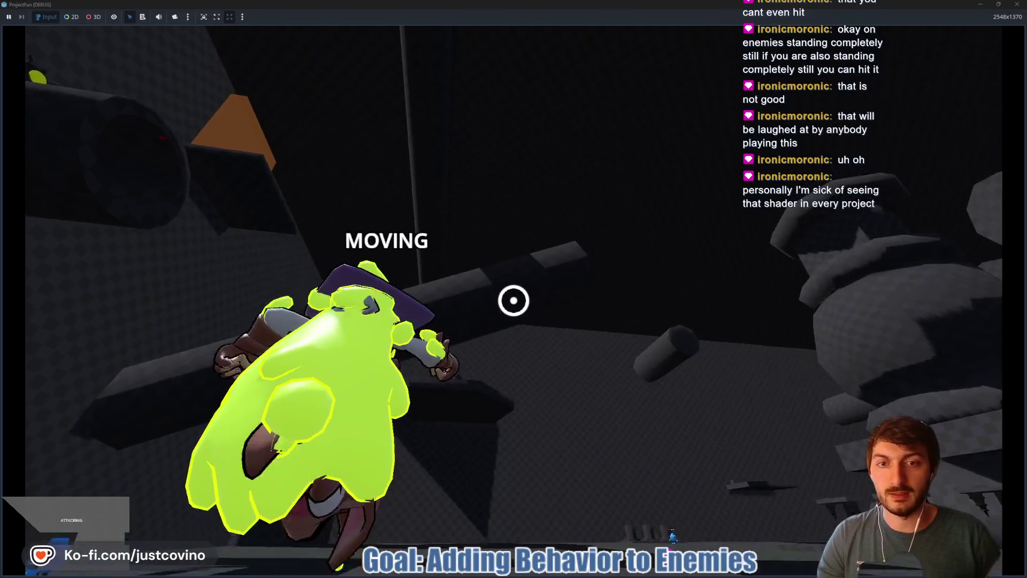
{"action": "right_click", "coordinate": [514, 301]}
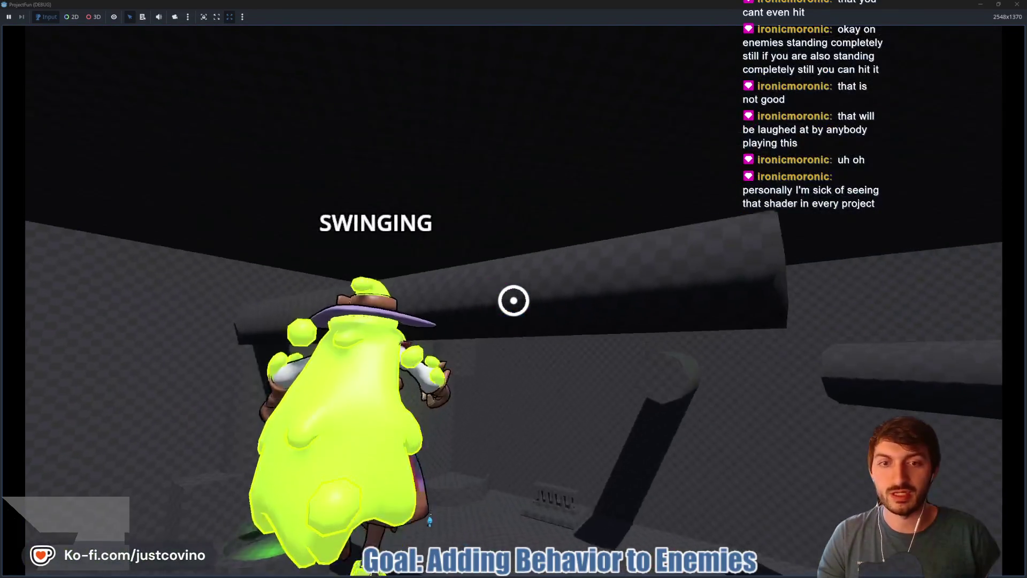
{"action": "right_click", "coordinate": [514, 300]}
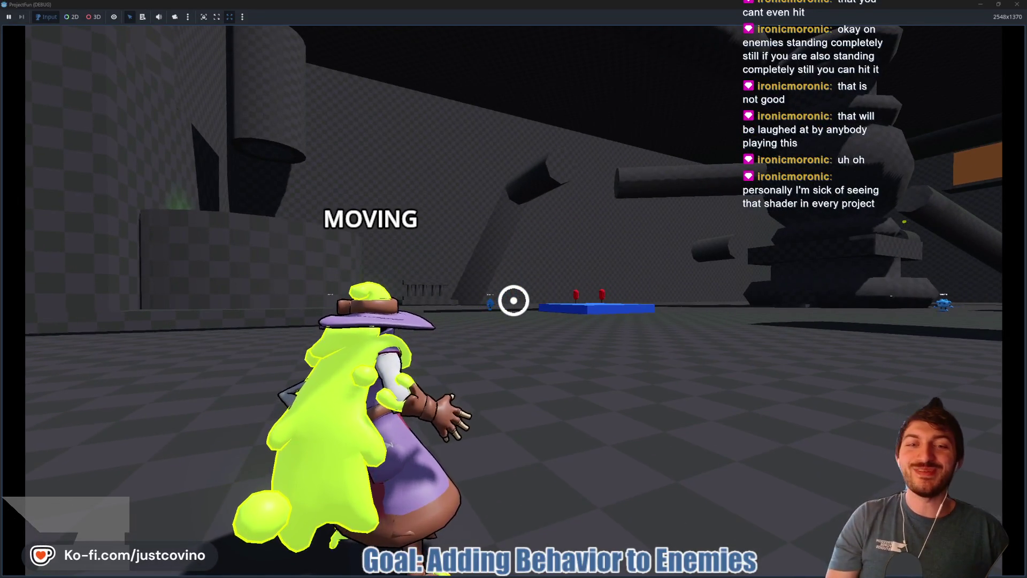
{"action": "left_click", "coordinate": [513, 301]}
{"action": "left_click", "coordinate": [514, 300]}
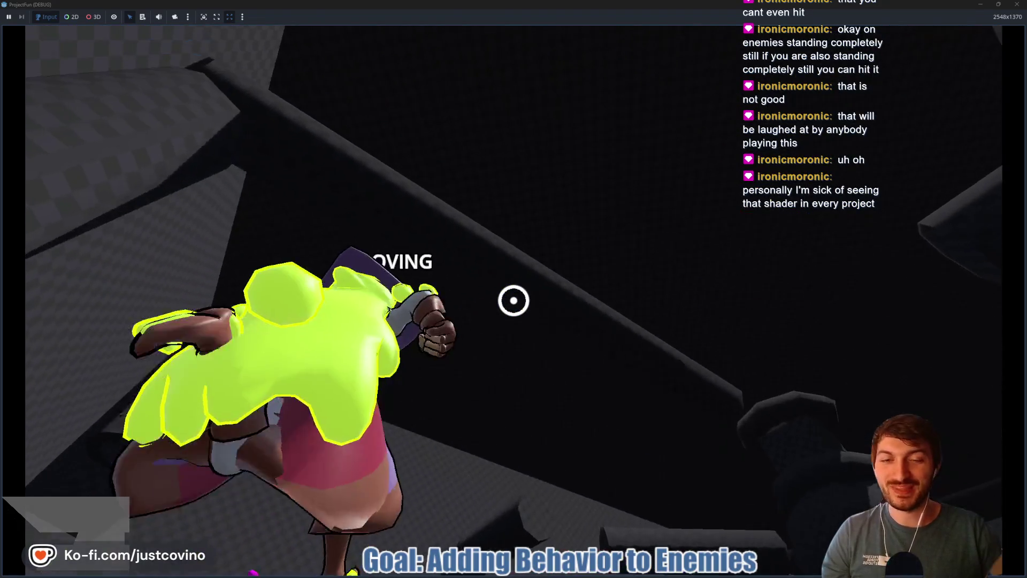
{"action": "right_click", "coordinate": [513, 300]}
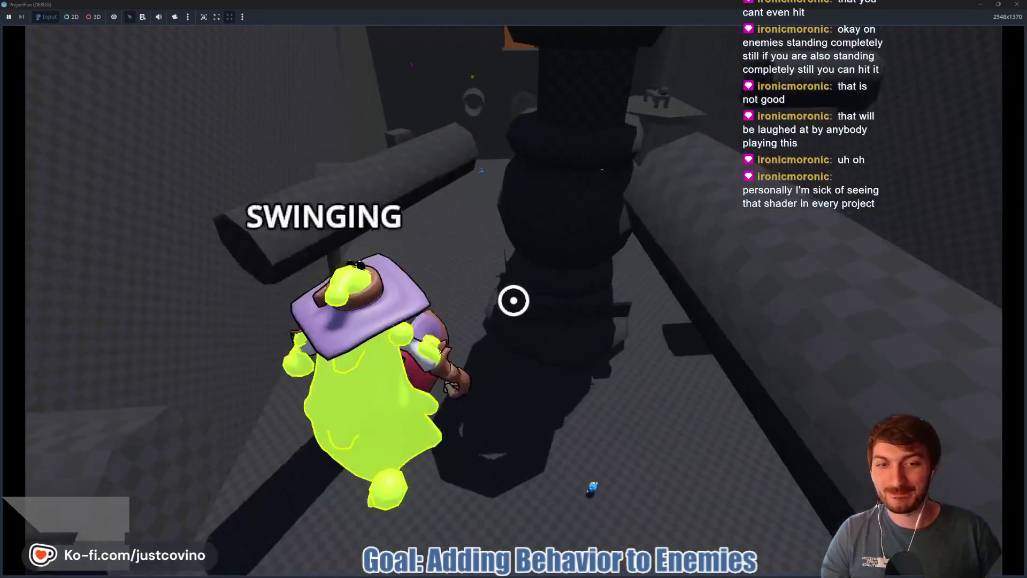
{"action": "left_click", "coordinate": [514, 300]}
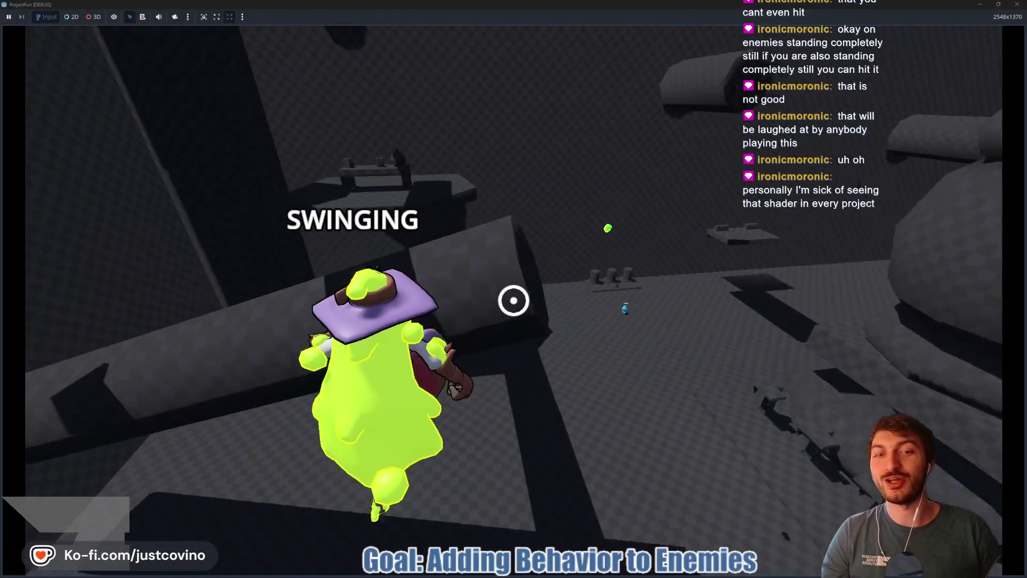
{"action": "right_click", "coordinate": [514, 300]}
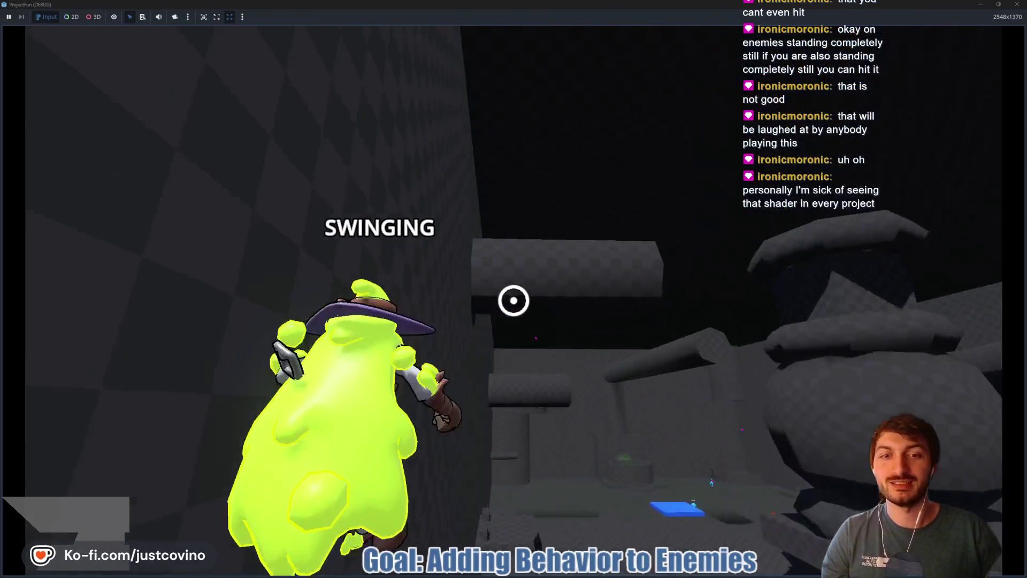
{"action": "right_click", "coordinate": [514, 300]}
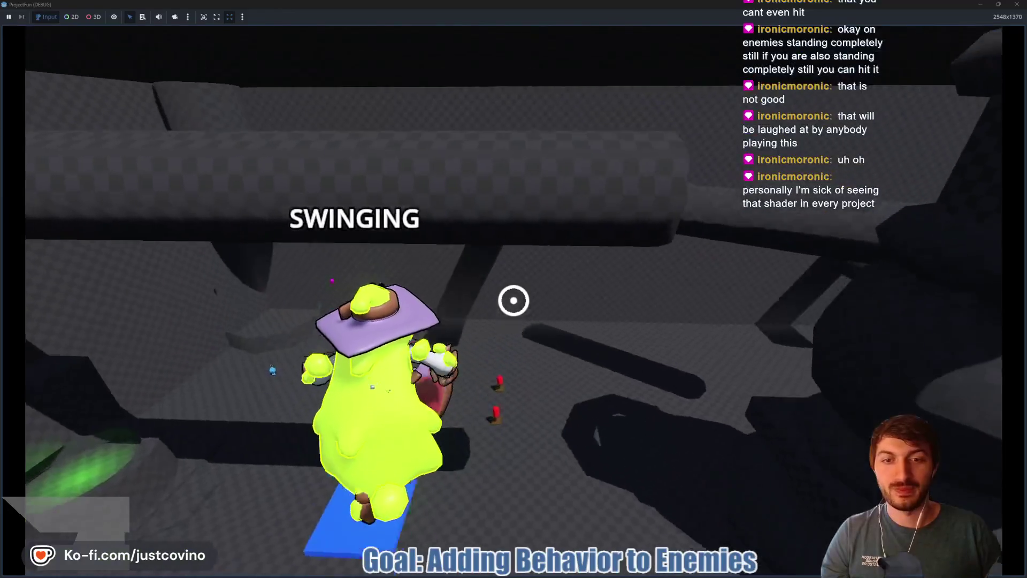
{"action": "right_click", "coordinate": [514, 300]}
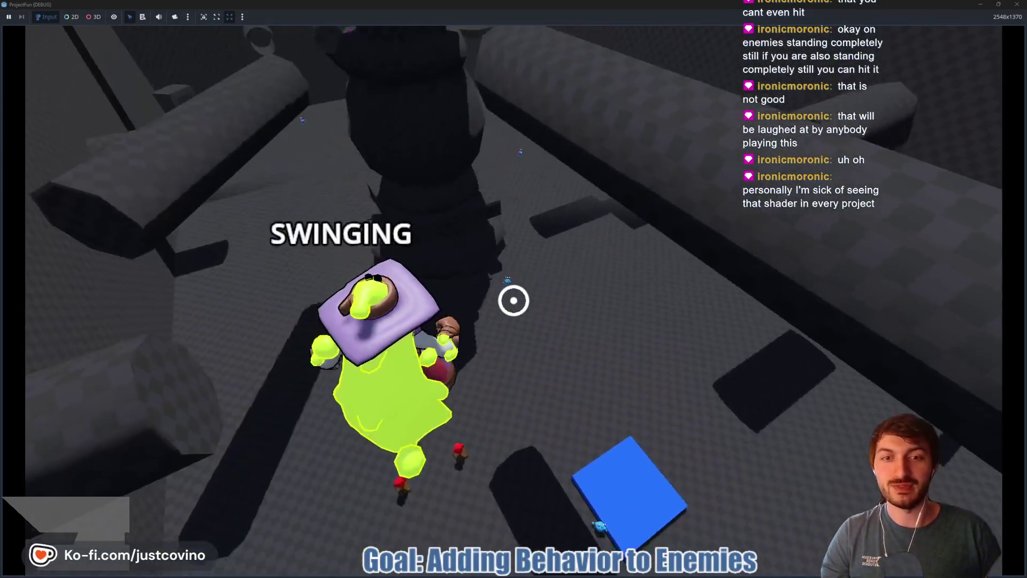
{"action": "right_click", "coordinate": [514, 300]}
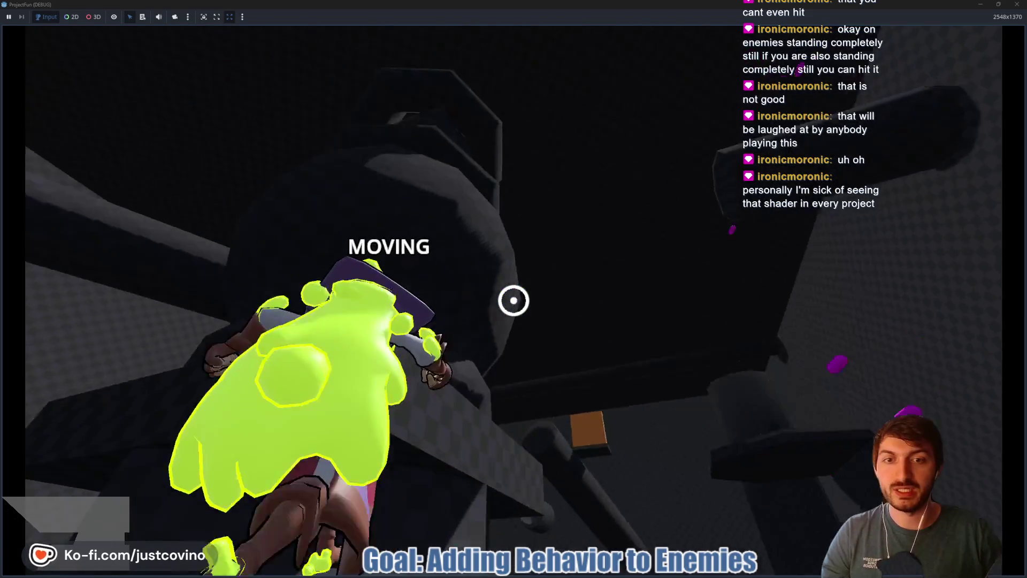
{"action": "left_click", "coordinate": [513, 300]}
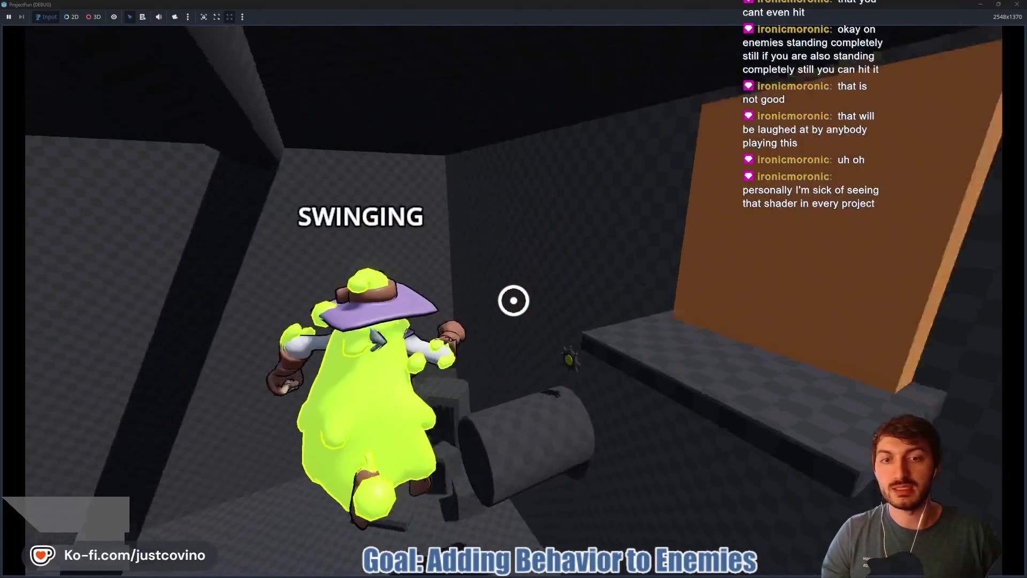
{"action": "left_click", "coordinate": [514, 300]}
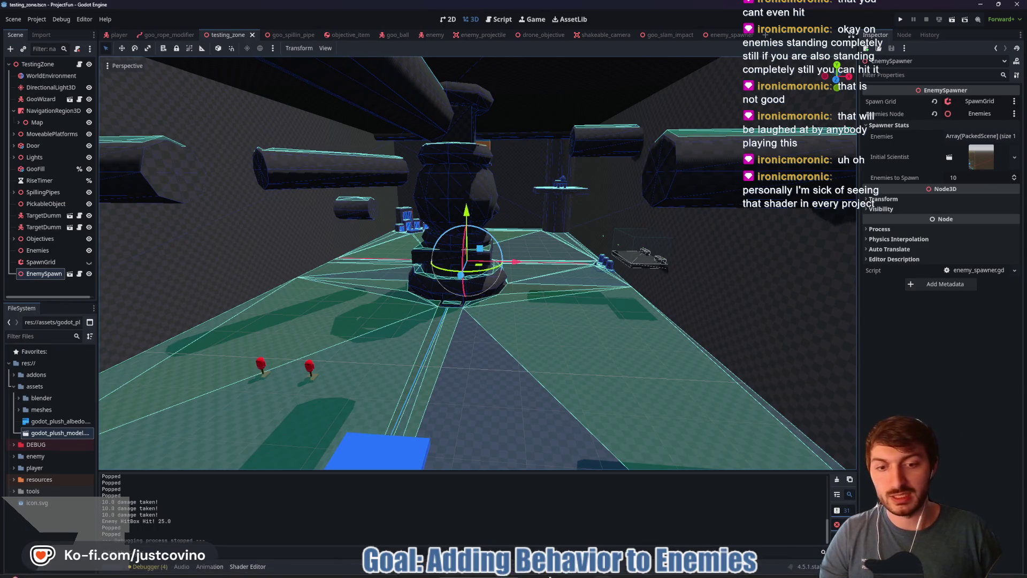
- From File Explorer's Desktop folder, open goo1.blend in Blender
{"action": "mouse_move", "coordinate": [552, 574]}
{"action": "left_click", "coordinate": [519, 542]}
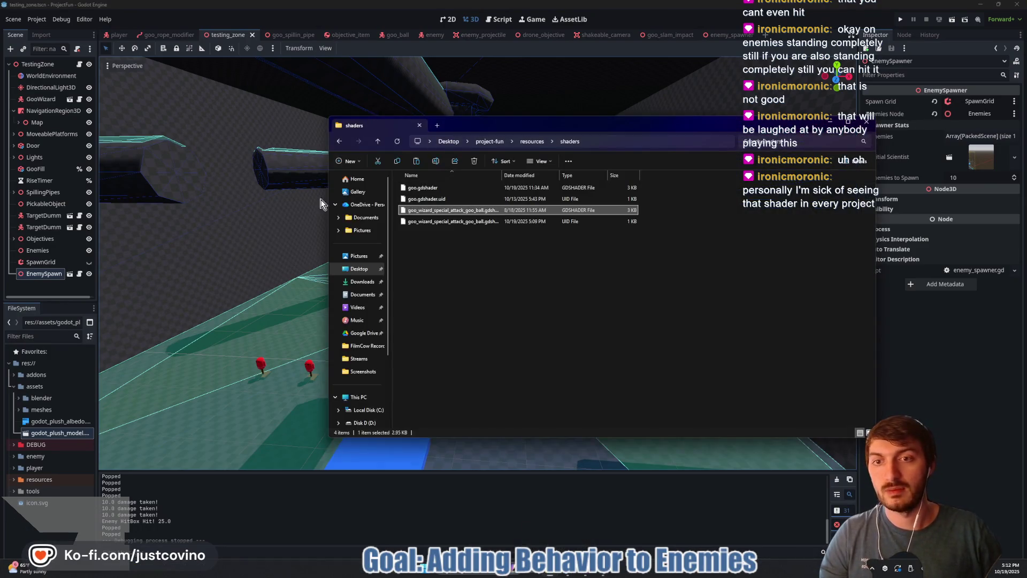
{"action": "left_click", "coordinate": [361, 269]}
{"action": "scroll", "coordinate": [653, 321], "scroll_direction": "down", "scroll_amount": 4}
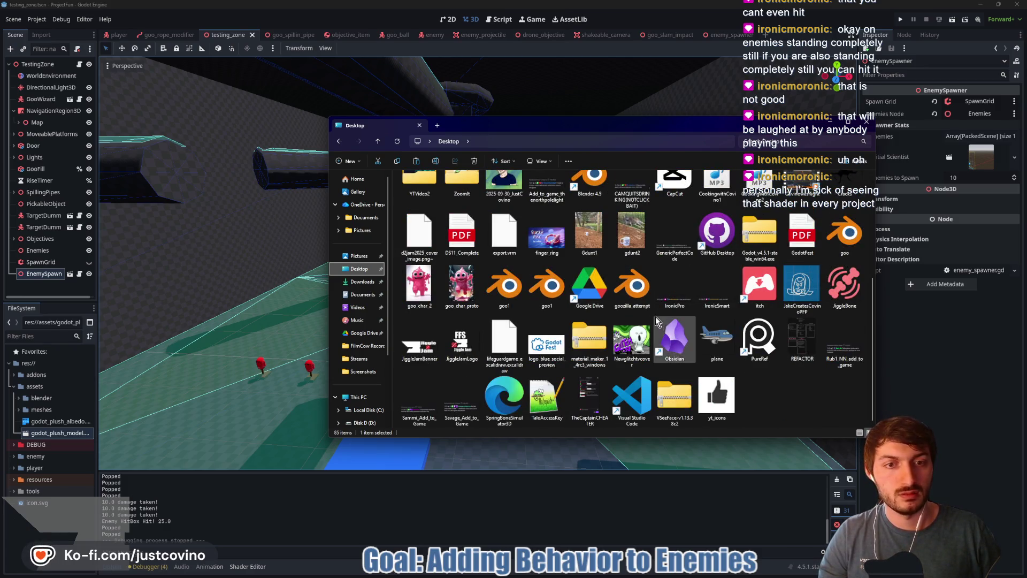
{"action": "left_click", "coordinate": [551, 293]}
{"action": "double_click", "coordinate": [551, 293]}
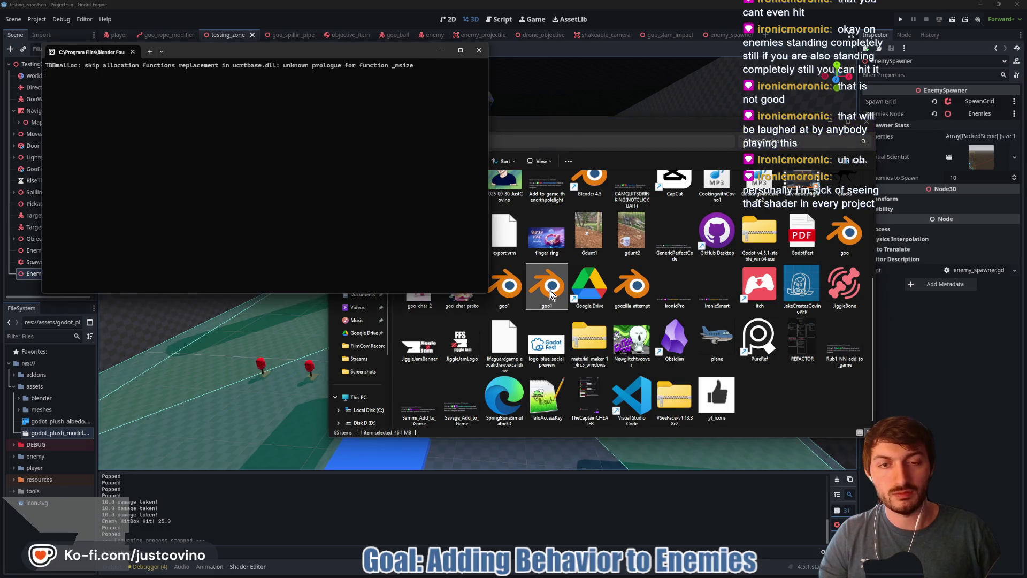
{"action": "left_click", "coordinate": [514, 296]}
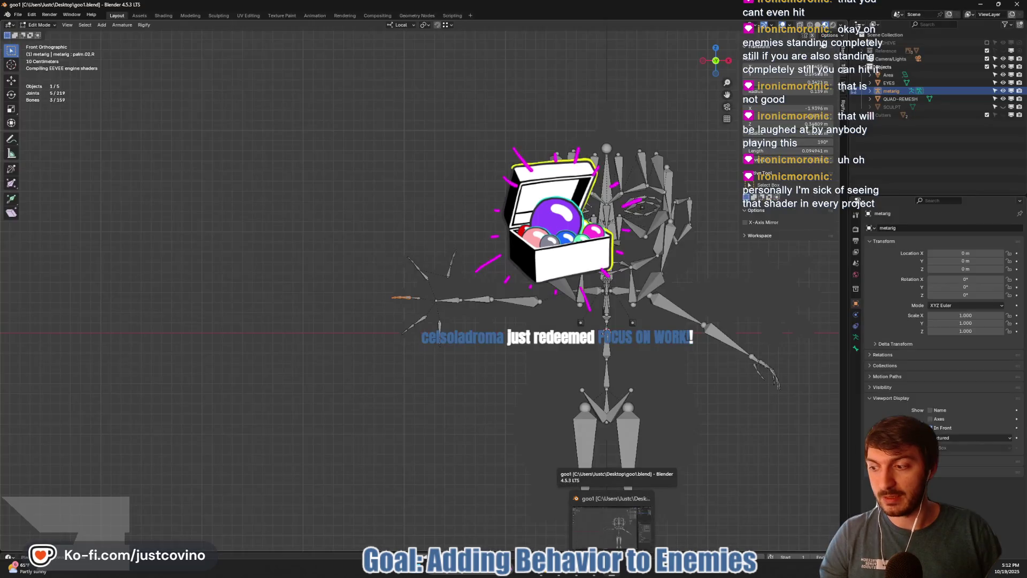
- Switch the viewport to Material Preview and frame the character from the front
{"action": "scroll", "coordinate": [420, 289], "scroll_direction": "down", "scroll_amount": 4}
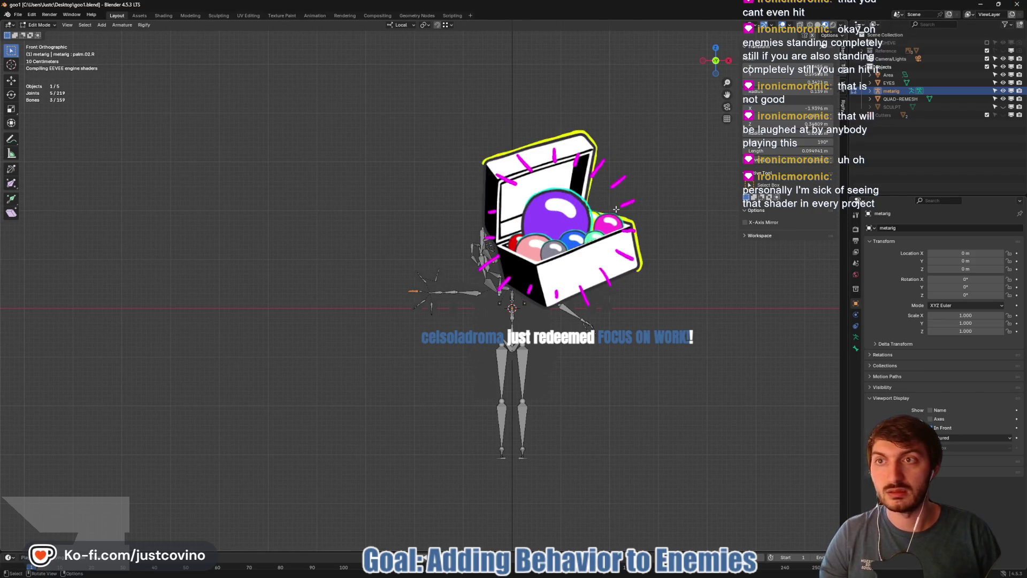
{"action": "mouse_move", "coordinate": [428, 289]}
{"action": "left_mouse_down"}
{"action": "mouse_move", "coordinate": [460, 284]}
{"action": "mouse_move", "coordinate": [444, 286]}
{"action": "left_mouse_up"}
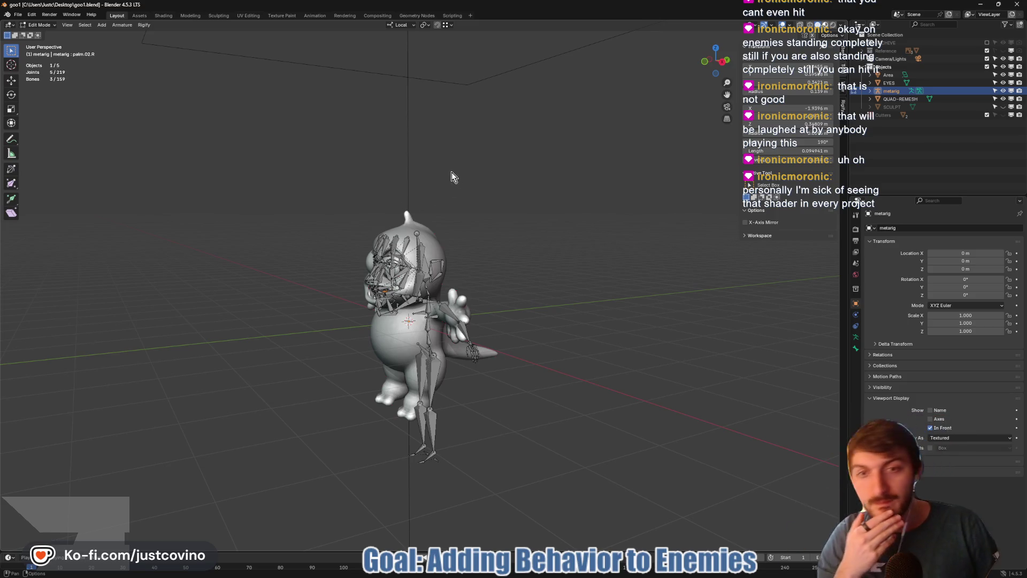
{"action": "key", "text": "z"}
{"action": "key", "text": "KP_1"}
{"action": "scroll", "coordinate": [695, 162], "scroll_direction": "up", "scroll_amount": 3}
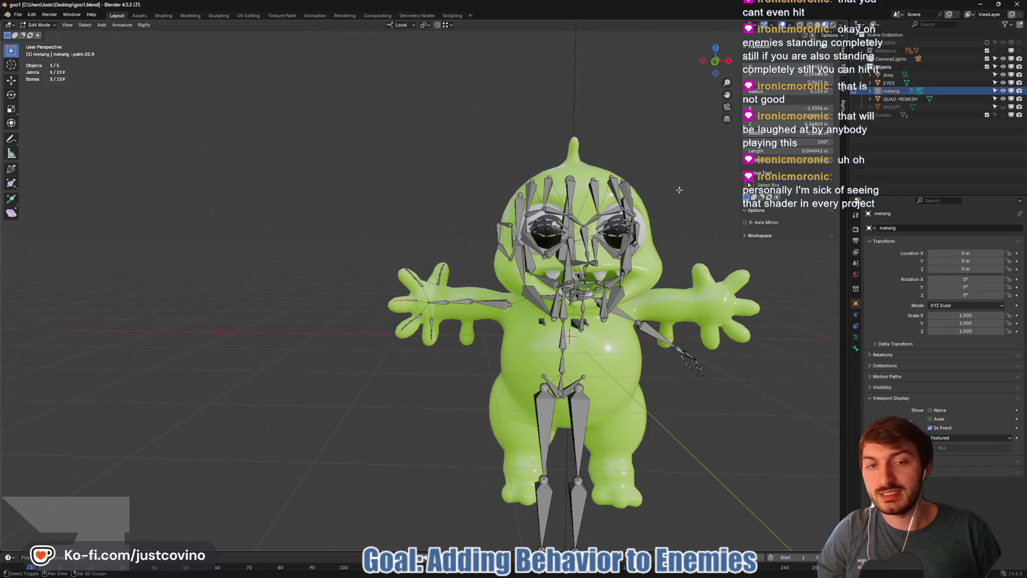
{"action": "left_click_drag", "start_coordinate": [679, 190], "coordinate": [527, 184]}
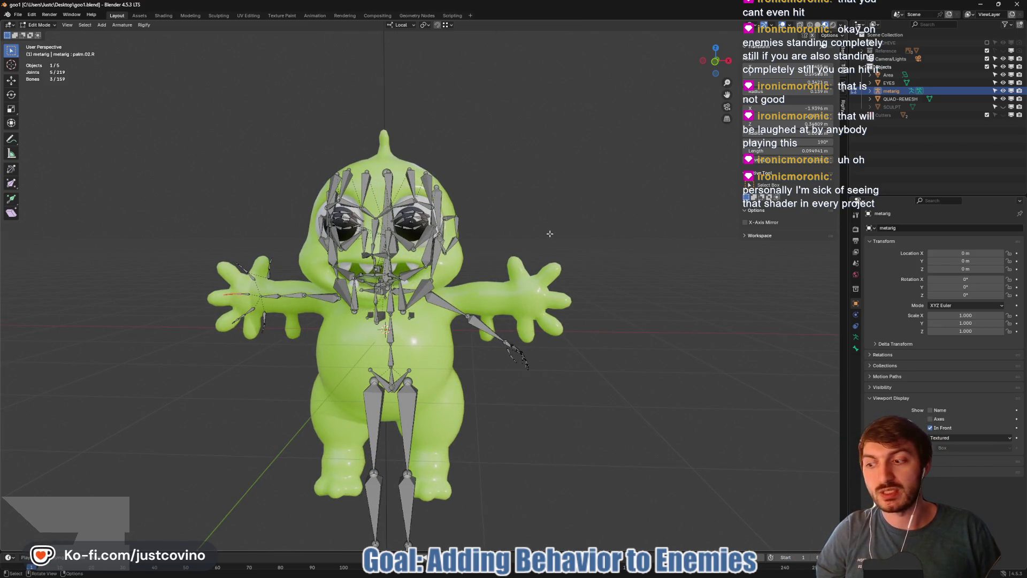
- Orbit and zoom around the character to inspect the rig from the side and tail
{"action": "mouse_move", "coordinate": [541, 236]}
{"action": "left_mouse_down"}
{"action": "mouse_move", "coordinate": [427, 258]}
{"action": "mouse_move", "coordinate": [412, 225]}
{"action": "mouse_move", "coordinate": [407, 246]}
{"action": "mouse_move", "coordinate": [438, 241]}
{"action": "mouse_move", "coordinate": [131, 241]}
{"action": "mouse_move", "coordinate": [176, 235]}
{"action": "mouse_move", "coordinate": [329, 331]}
{"action": "mouse_move", "coordinate": [406, 329]}
{"action": "mouse_move", "coordinate": [310, 347]}
{"action": "mouse_move", "coordinate": [326, 321]}
{"action": "left_mouse_up"}
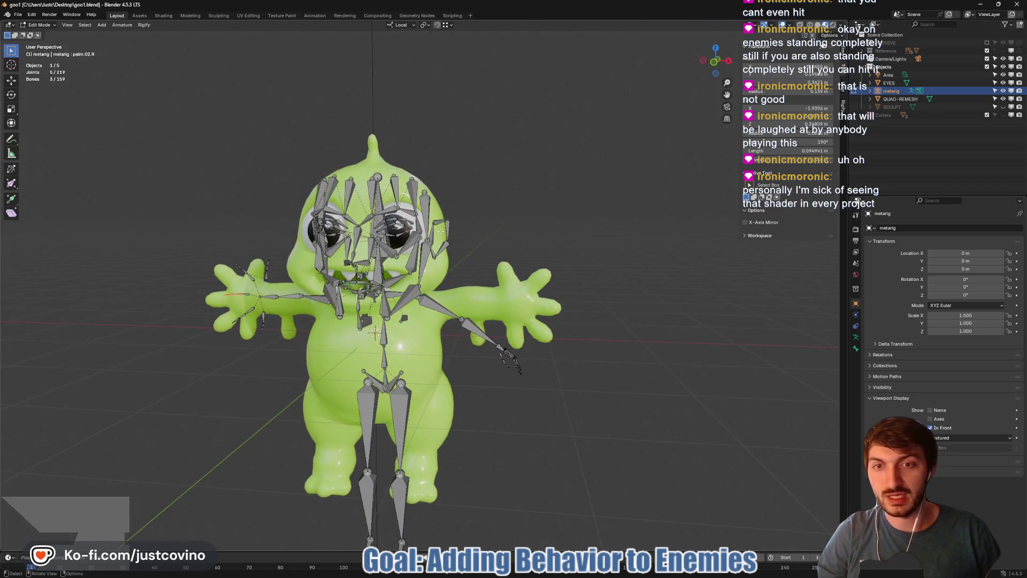
{"action": "scroll", "coordinate": [441, 231], "scroll_direction": "up", "scroll_amount": 5}
{"action": "scroll", "coordinate": [472, 305], "scroll_direction": "up", "scroll_amount": 3}
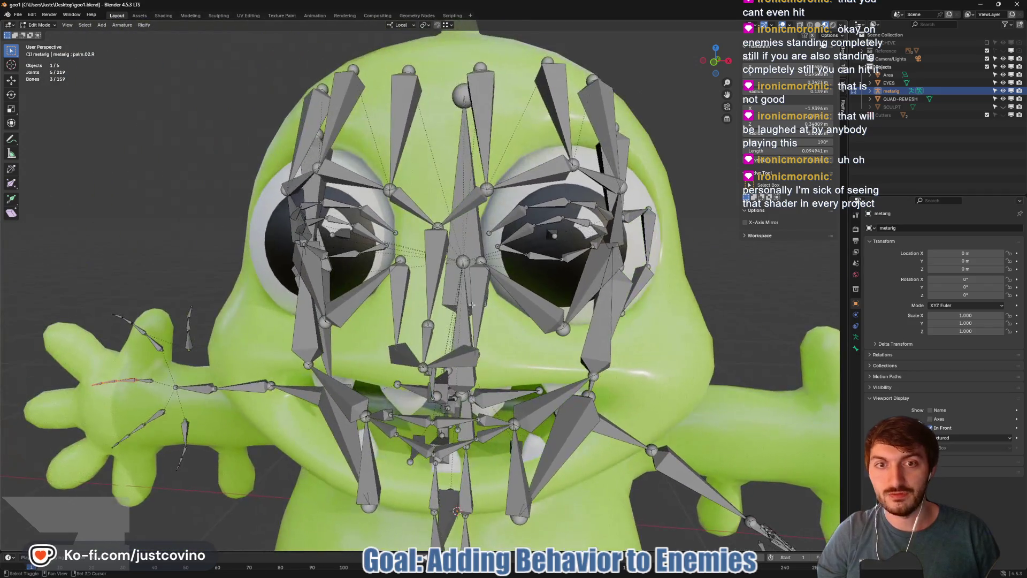
{"action": "scroll", "coordinate": [472, 305], "scroll_direction": "down", "scroll_amount": 5}
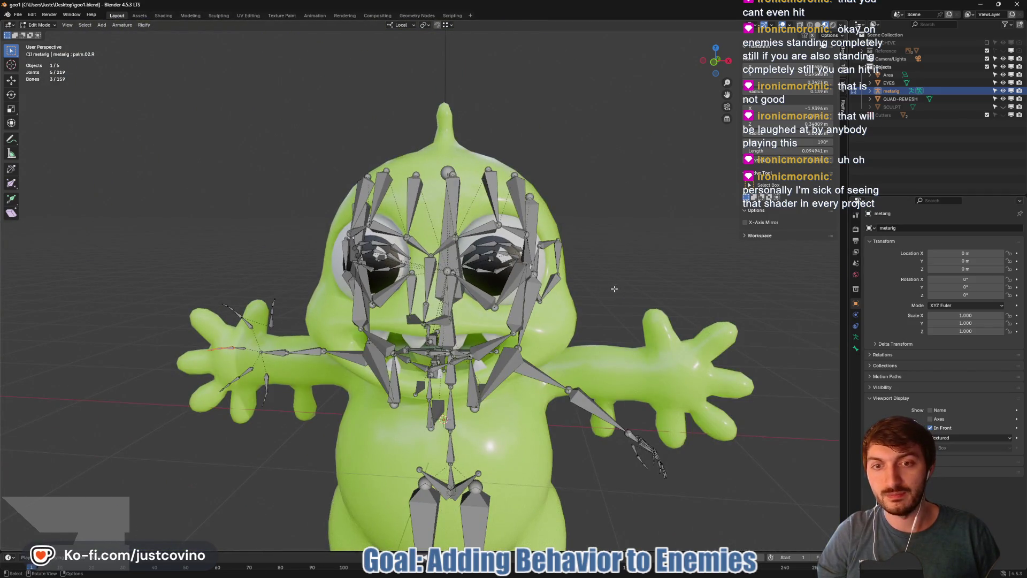
{"action": "left_click_drag", "start_coordinate": [614, 289], "coordinate": [560, 281]}
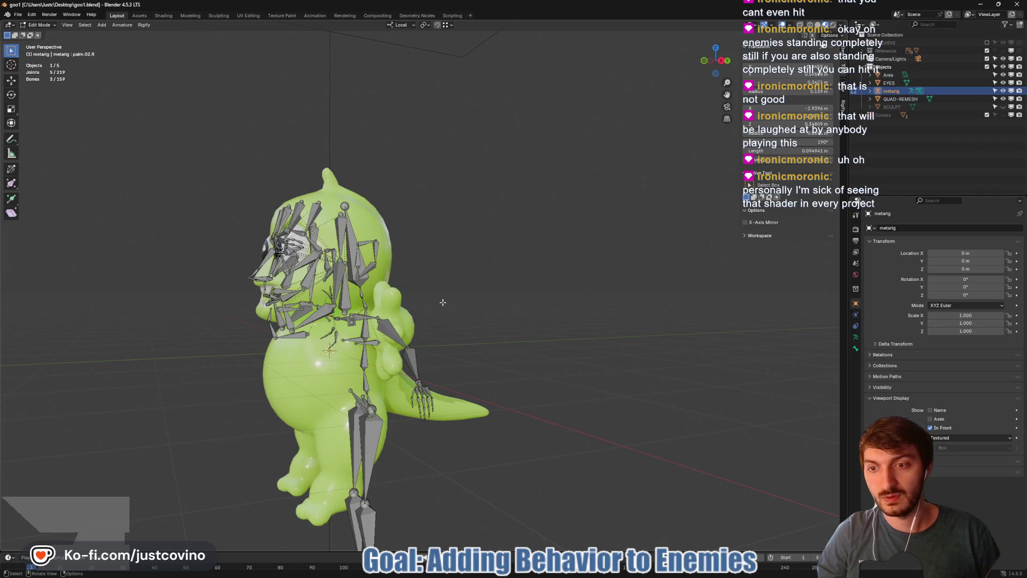
{"action": "mouse_move", "coordinate": [442, 303]}
{"action": "left_mouse_down"}
{"action": "mouse_move", "coordinate": [526, 336]}
{"action": "mouse_move", "coordinate": [515, 346]}
{"action": "mouse_move", "coordinate": [434, 296]}
{"action": "left_mouse_up"}
{"action": "scroll", "coordinate": [512, 349], "scroll_direction": "up", "scroll_amount": 4}
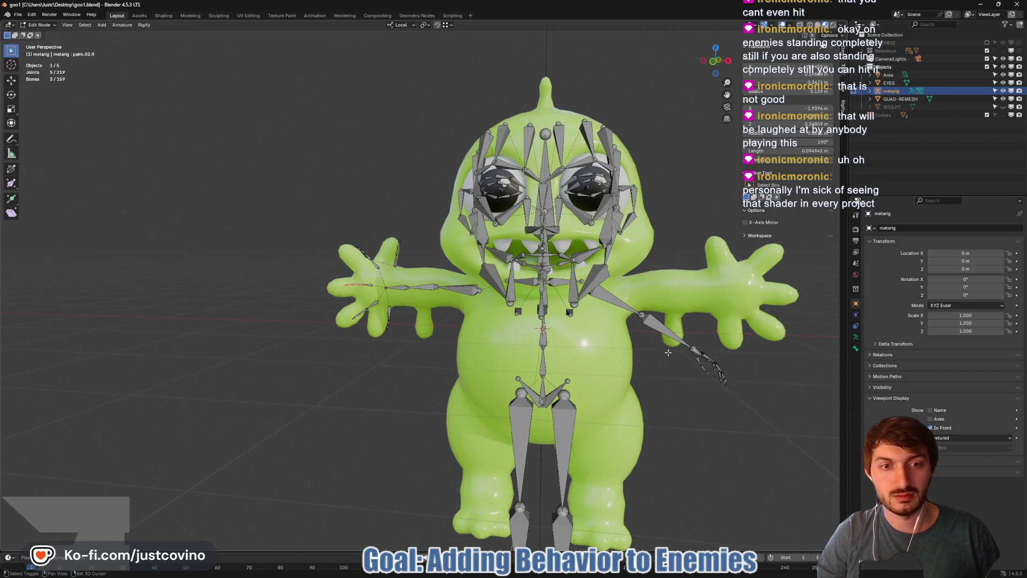
{"action": "left_click_drag", "start_coordinate": [668, 352], "coordinate": [542, 324]}
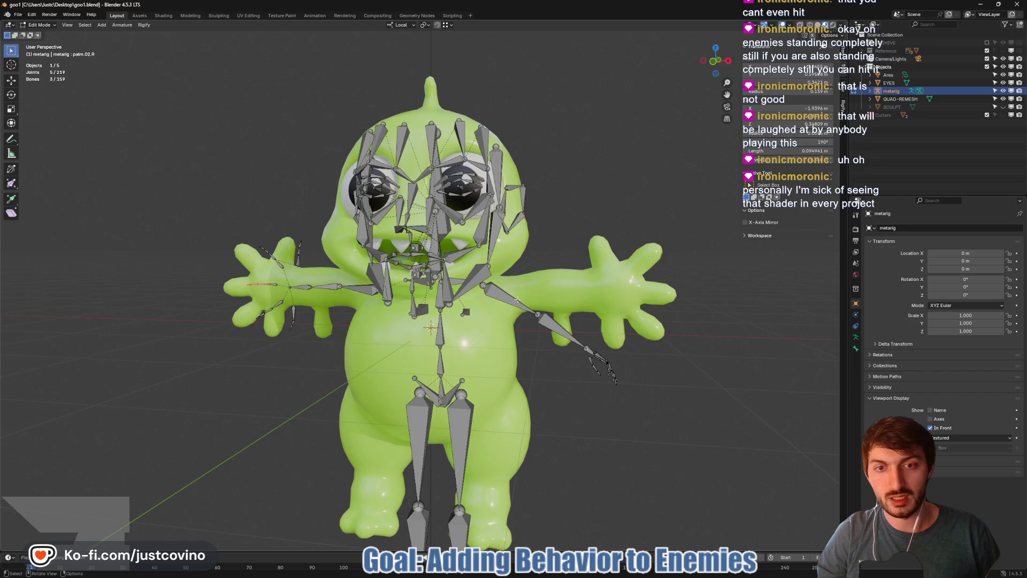
- Rotate the left forearm and hand bones around X to follow the outstretched arm
{"action": "key", "text": "Tab"}
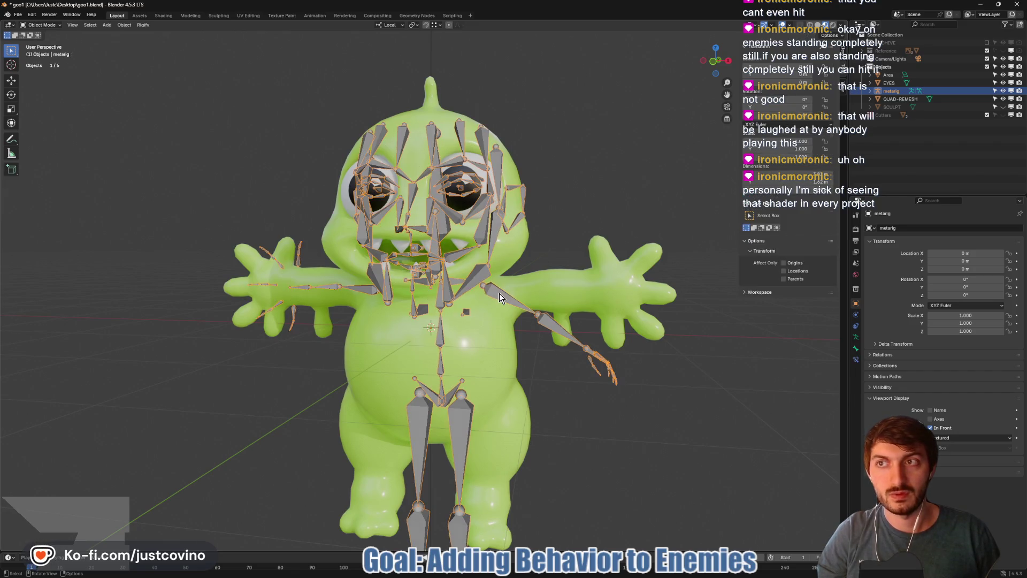
{"action": "key", "text": "Tab"}
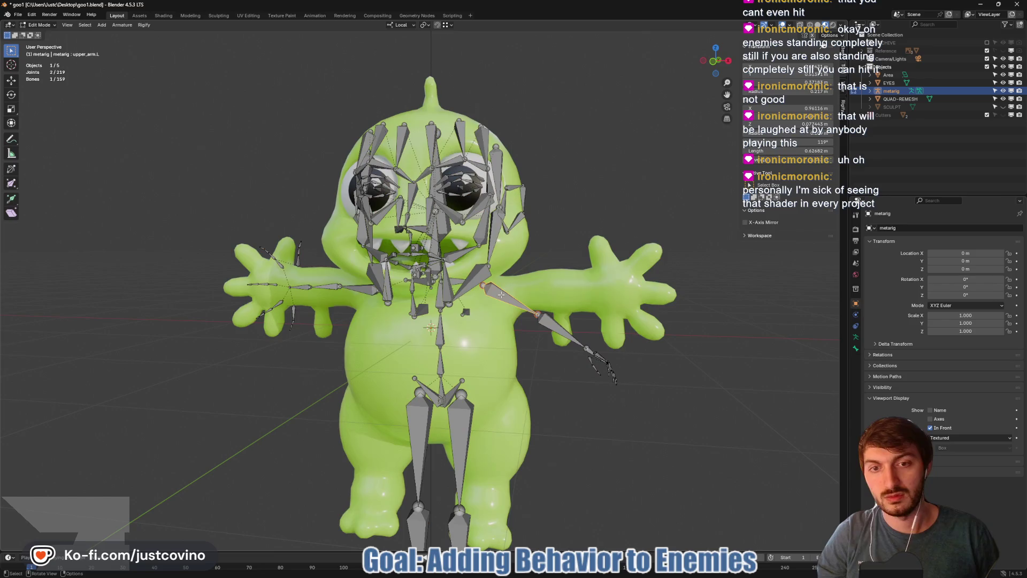
{"action": "left_click_drag", "start_coordinate": [569, 329], "coordinate": [638, 399]}
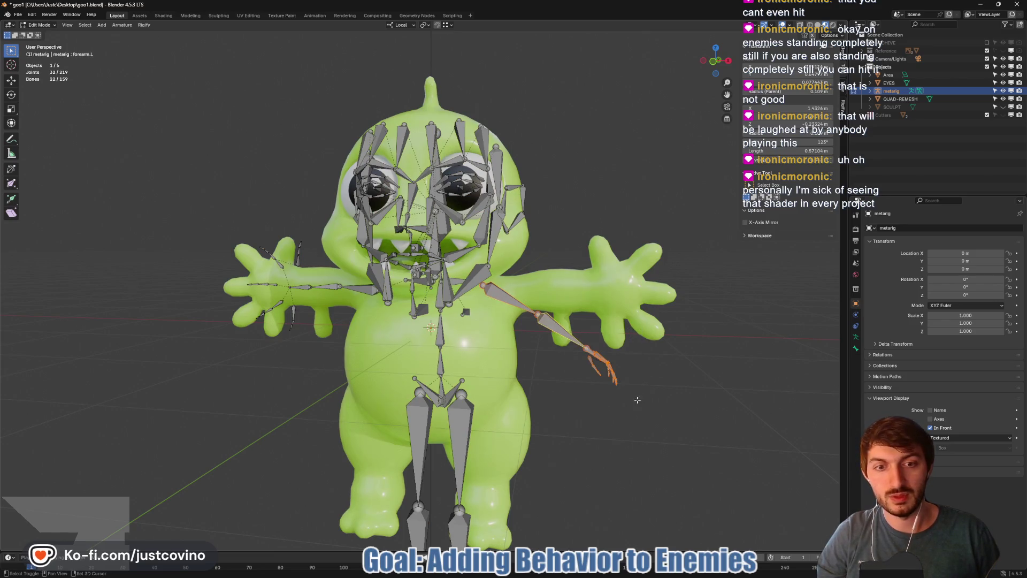
{"action": "key", "text": "r"}
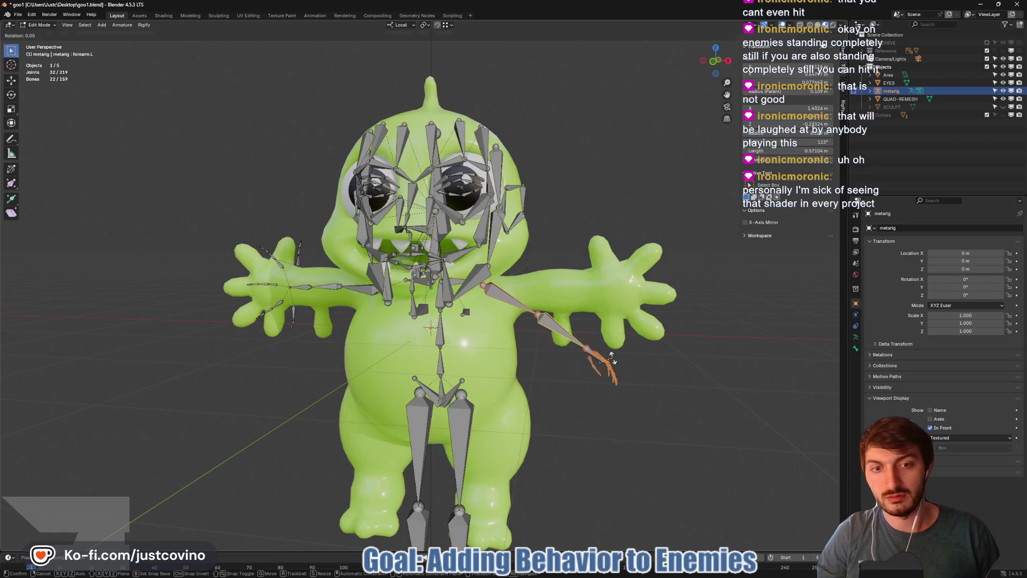
{"action": "key", "text": "x"}
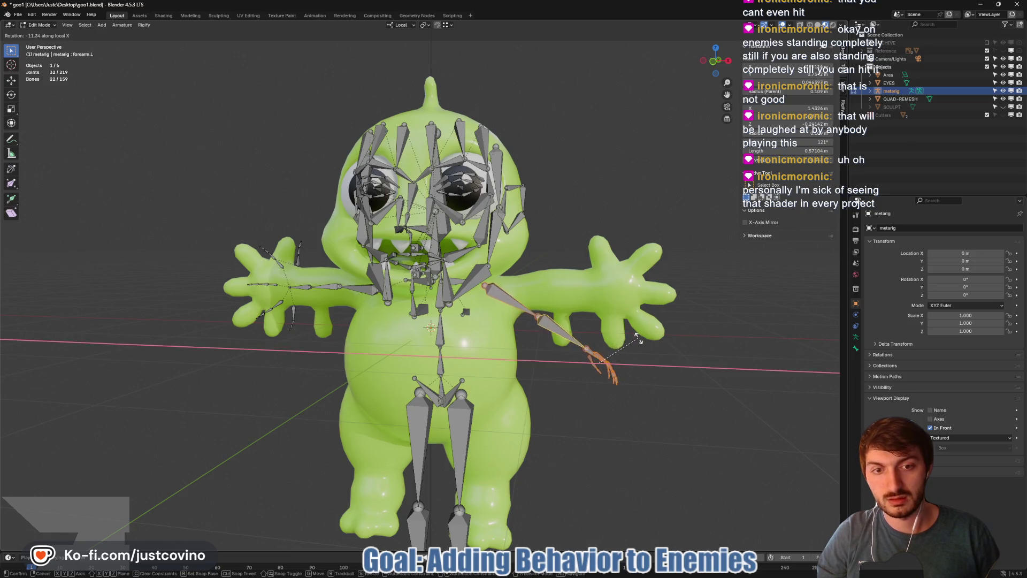
{"action": "left_click", "coordinate": [586, 316]}
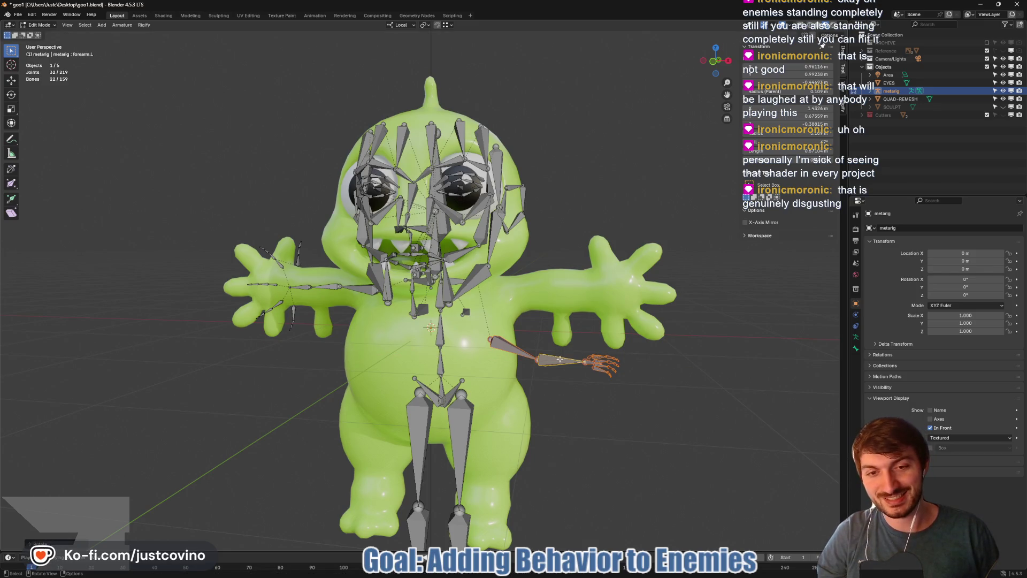
{"action": "key", "text": "g"}
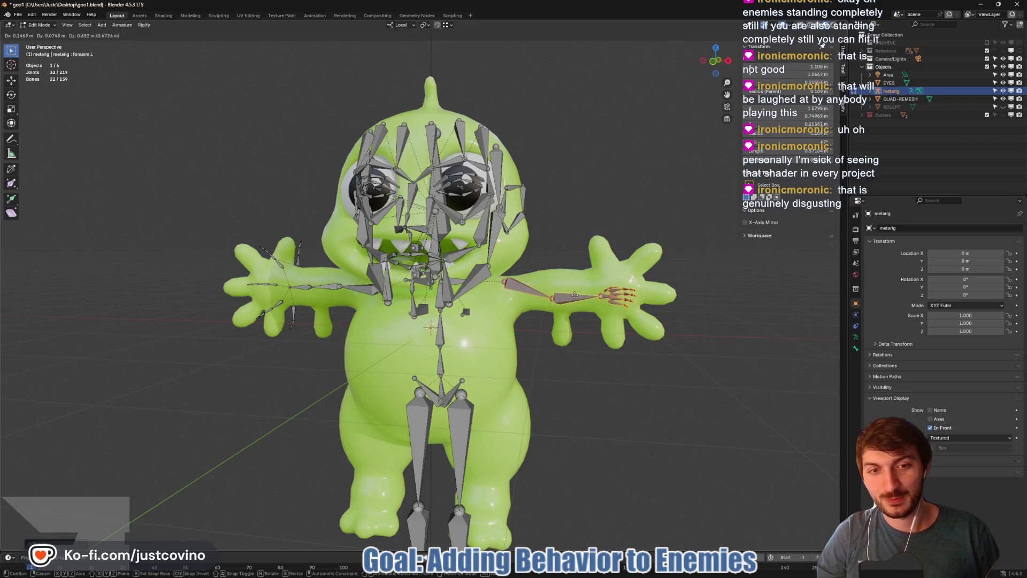
{"action": "key", "text": "Escape"}
- Reposition the upper_arm.L shoulder joint and the elbow joint inside the arm
{"action": "left_click", "coordinate": [504, 279]}
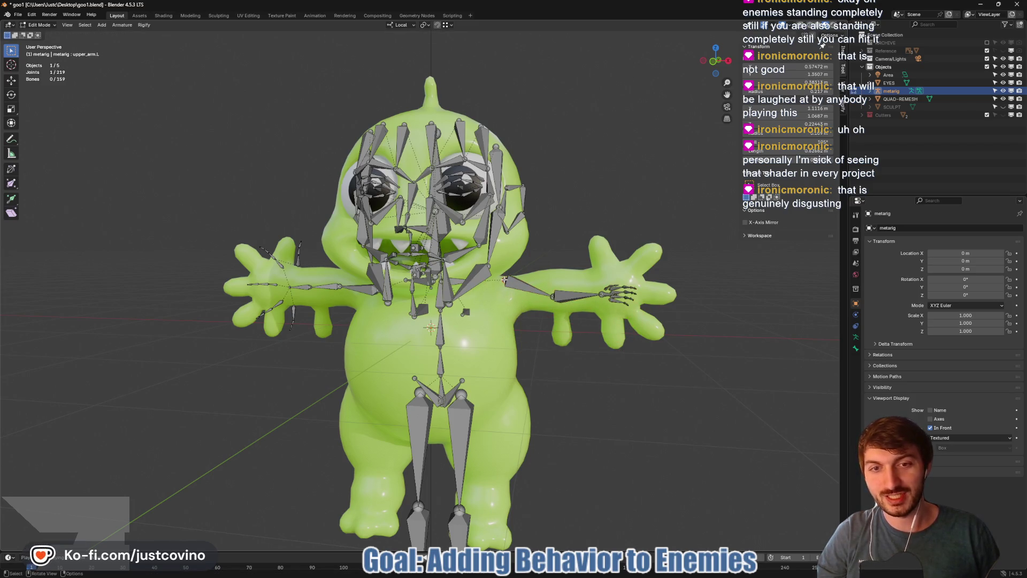
{"action": "key", "text": "g"}
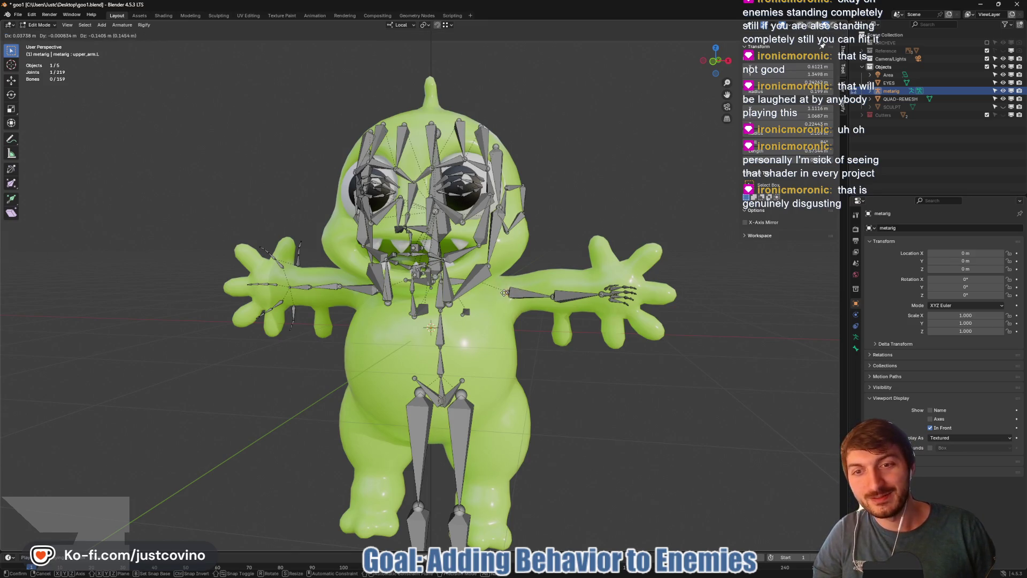
{"action": "left_click", "coordinate": [504, 293]}
{"action": "key", "text": "KP_1"}
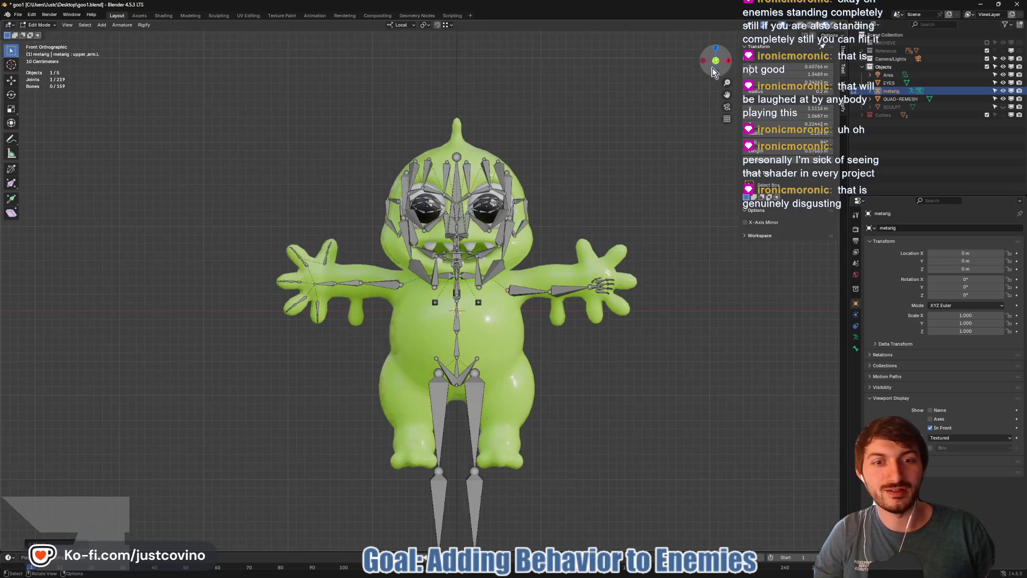
{"action": "key", "text": "g"}
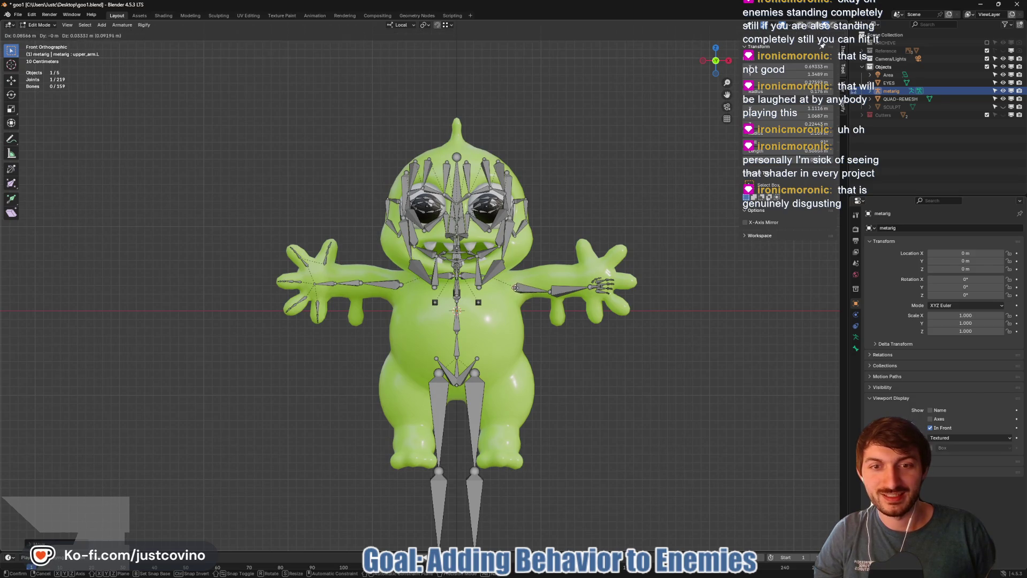
{"action": "left_click", "coordinate": [514, 287]}
{"action": "key", "text": "g"}
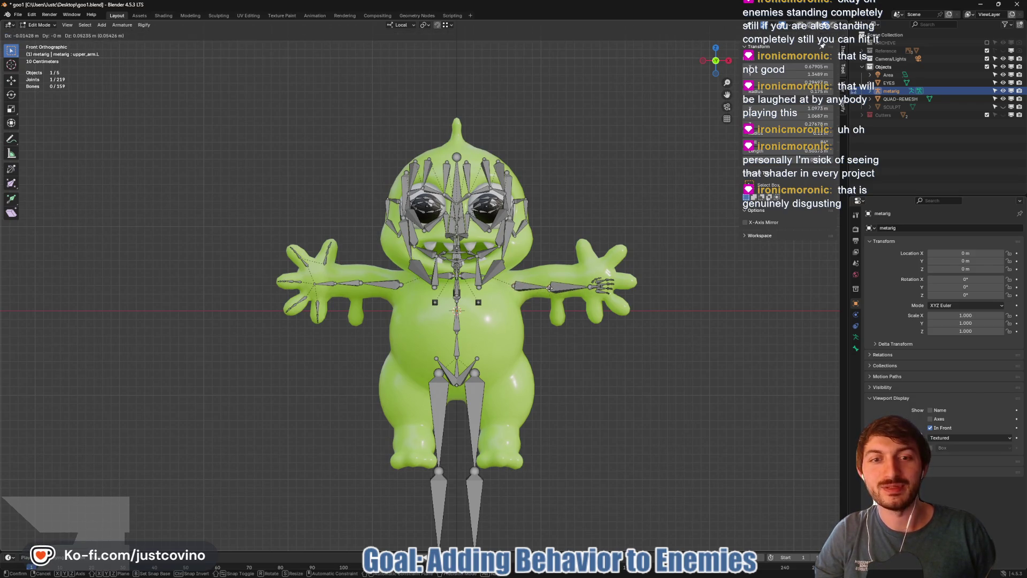
{"action": "left_click", "coordinate": [600, 285]}
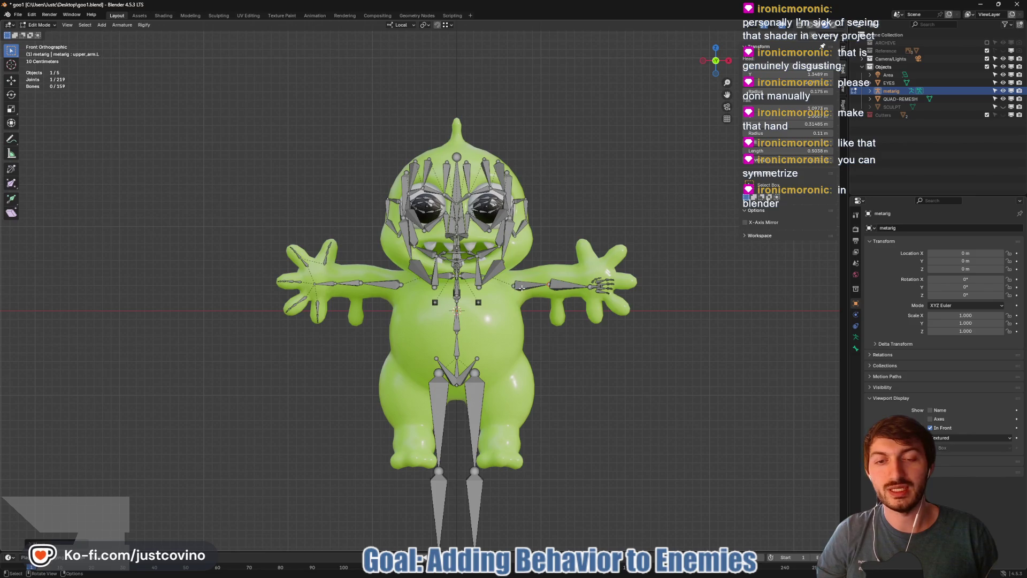
- Turn on X-axis mirroring for bone edits, with the right arm bones selected
{"action": "left_click", "coordinate": [377, 285]}
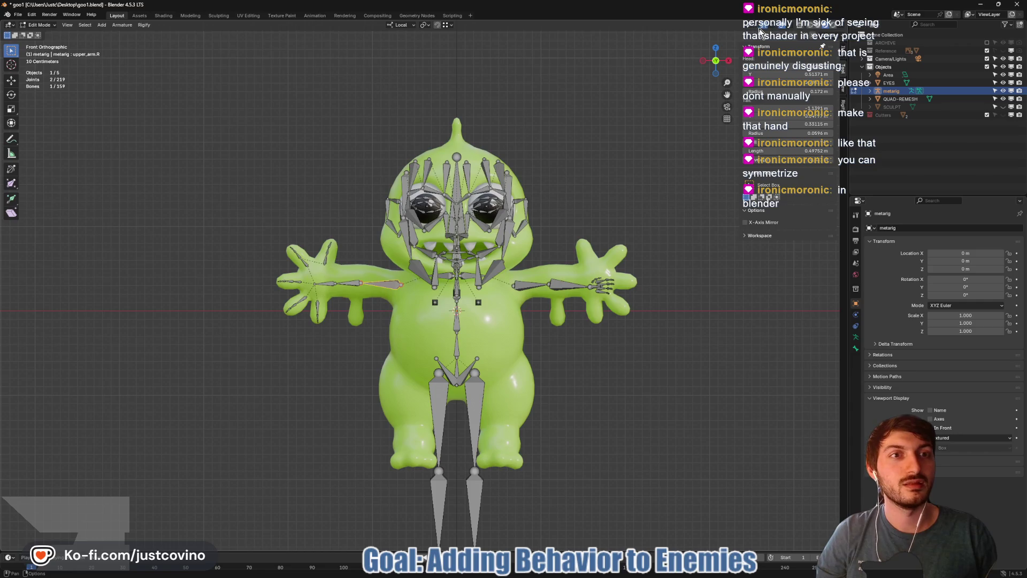
{"action": "left_click", "coordinate": [745, 222]}
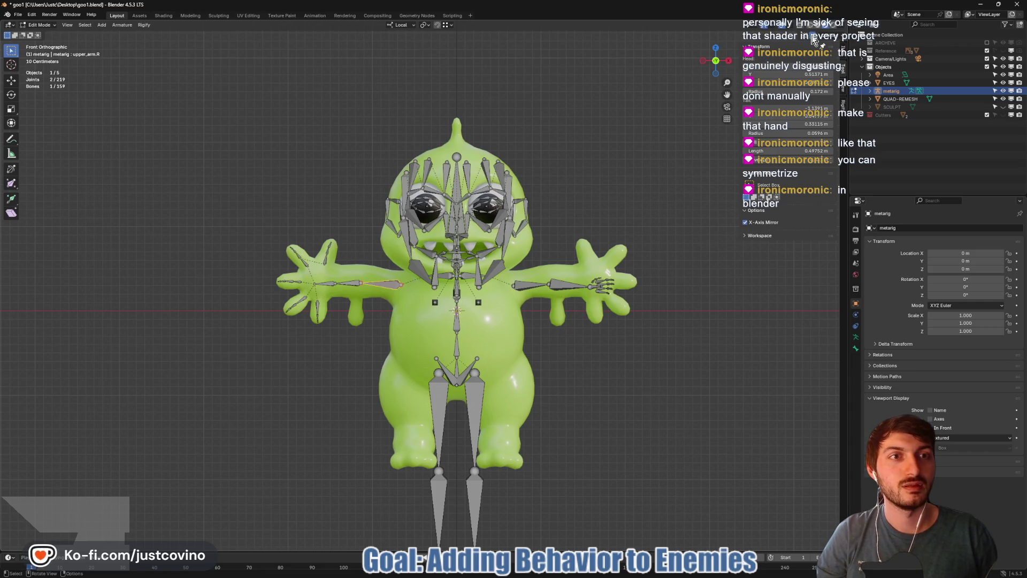
{"action": "key", "text": "g"}
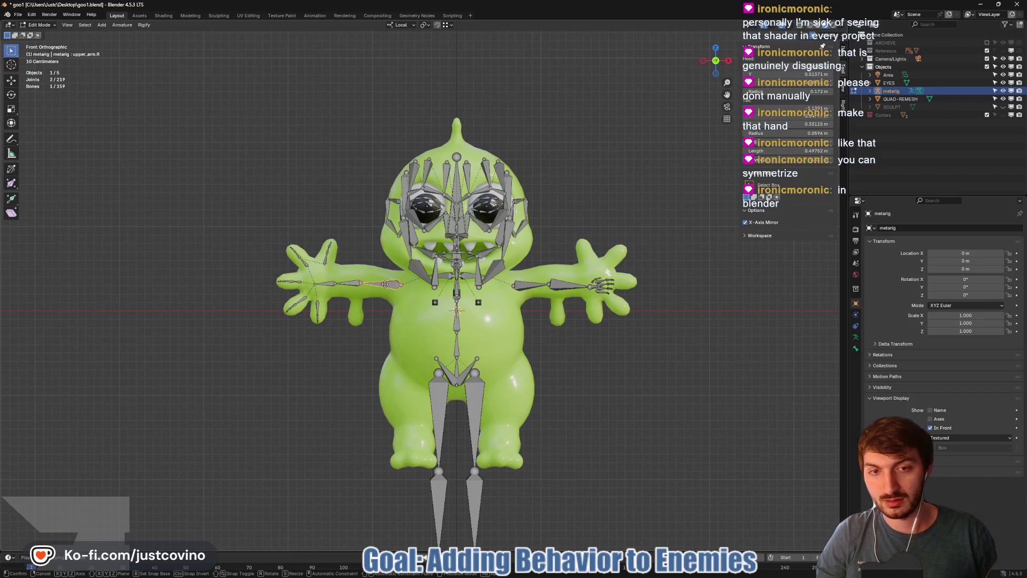
{"action": "right_click", "coordinate": [384, 284]}
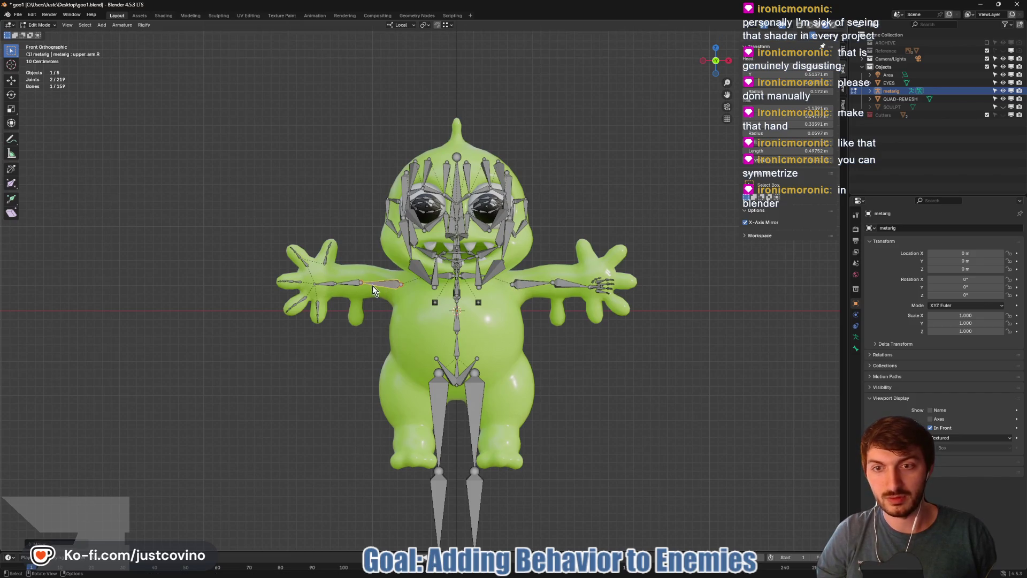
{"action": "left_click", "coordinate": [325, 283]}
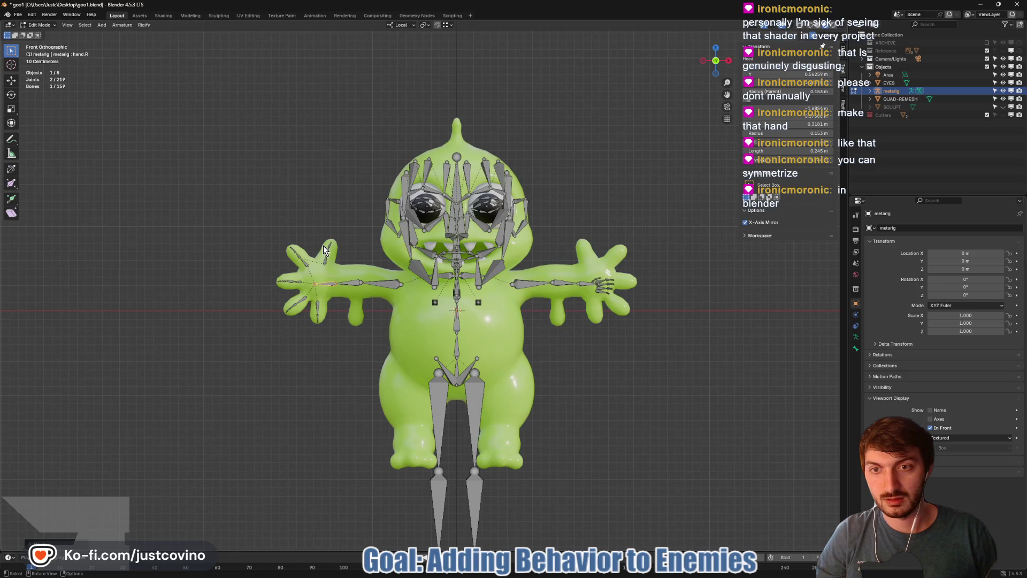
- Box-select the hand's finger bones and symmetrize them onto the other hand
{"action": "left_click_drag", "start_coordinate": [317, 231], "coordinate": [341, 272]}
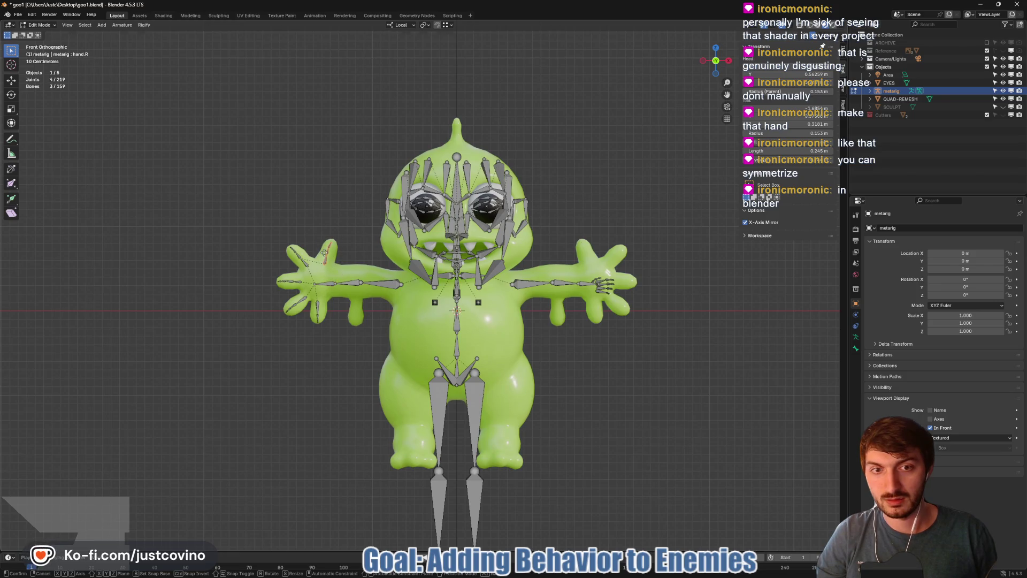
{"action": "mouse_move", "coordinate": [268, 237]}
{"action": "left_mouse_down"}
{"action": "mouse_move", "coordinate": [311, 268]}
{"action": "mouse_move", "coordinate": [319, 329]}
{"action": "mouse_move", "coordinate": [337, 346]}
{"action": "left_mouse_up"}
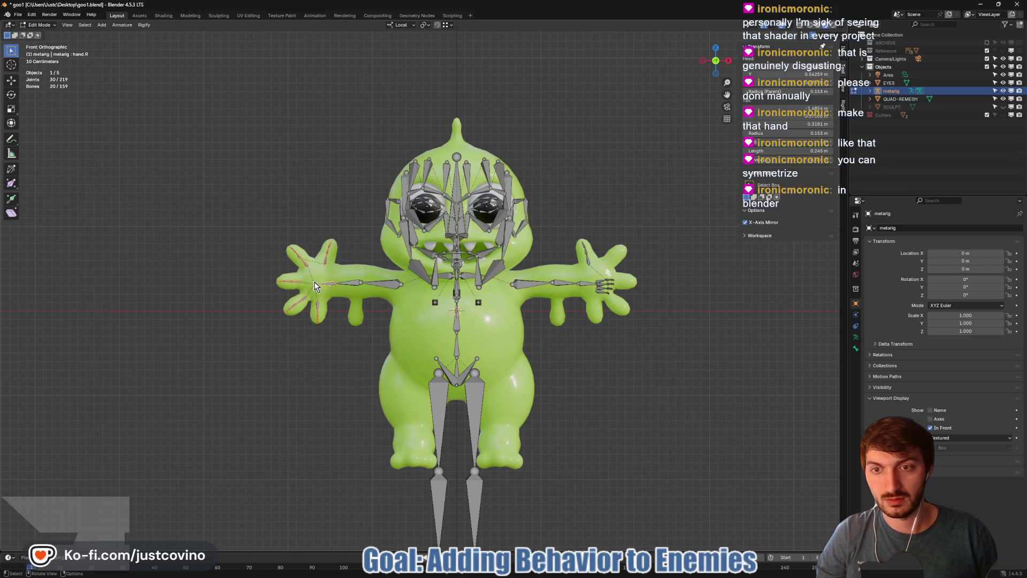
{"action": "key", "text": "ctrl+shift+m"}
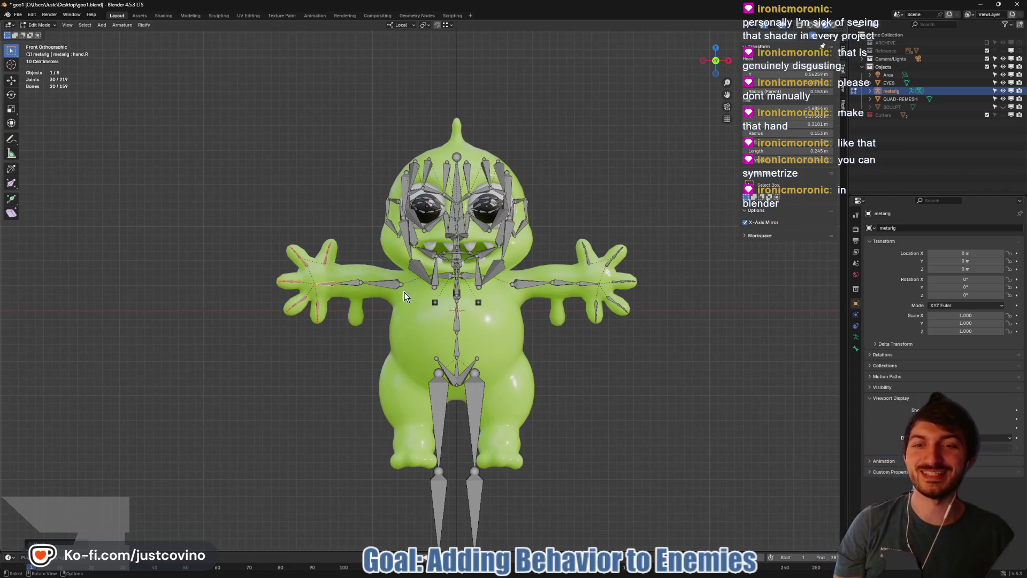
{"action": "key", "text": "b"}
{"action": "mouse_move", "coordinate": [235, 226]}
{"action": "left_mouse_down"}
{"action": "mouse_move", "coordinate": [400, 320]}
{"action": "mouse_move", "coordinate": [389, 320]}
{"action": "left_mouse_up"}
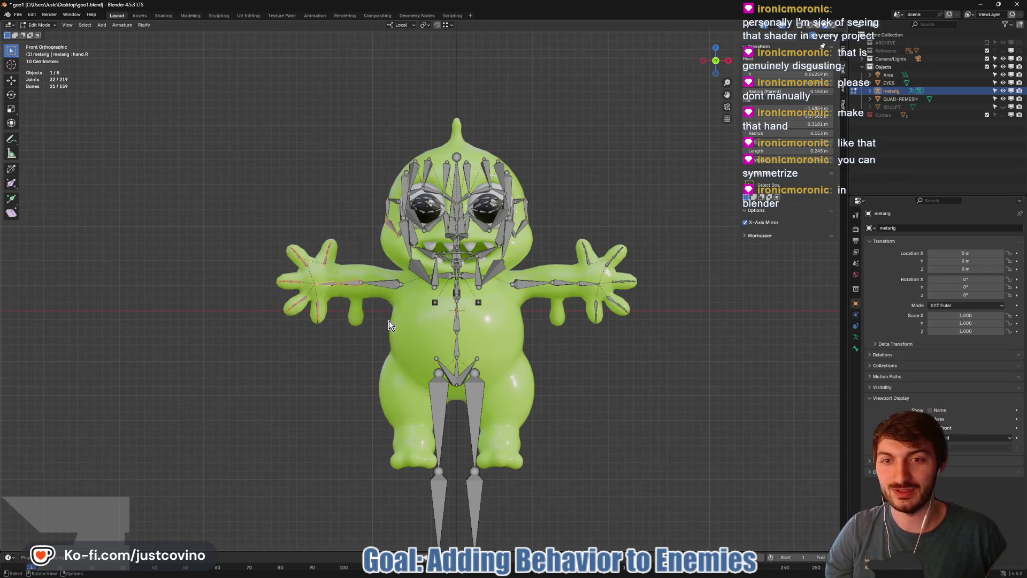
{"action": "left_click", "coordinate": [368, 283], "text": "shift"}
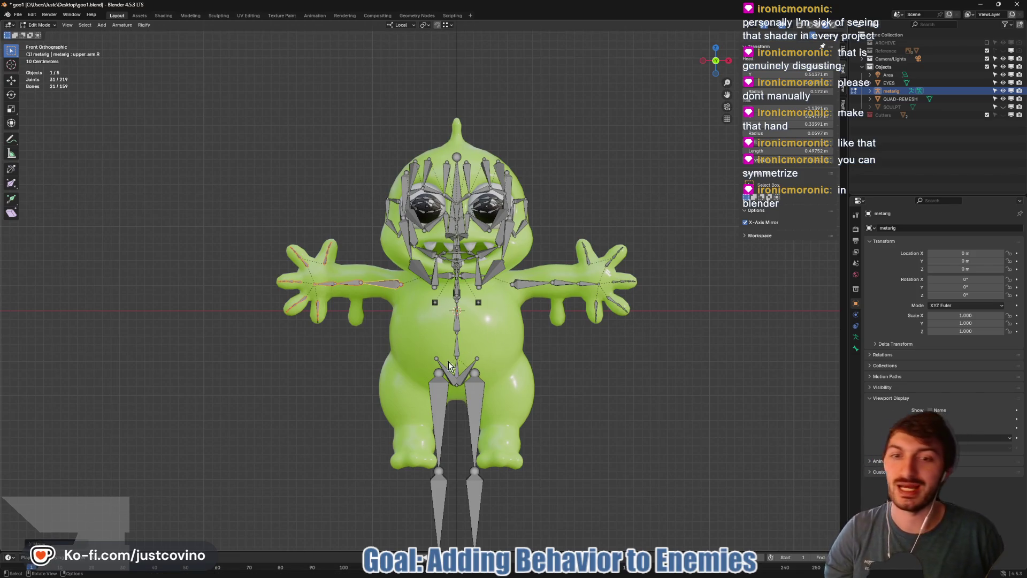
- Scale the thigh, shin and foot bones down and move them up into the stubby leg
{"action": "scroll", "coordinate": [436, 432], "scroll_direction": "down", "scroll_amount": 2}
{"action": "scroll", "coordinate": [417, 474], "scroll_direction": "up", "scroll_amount": 2}
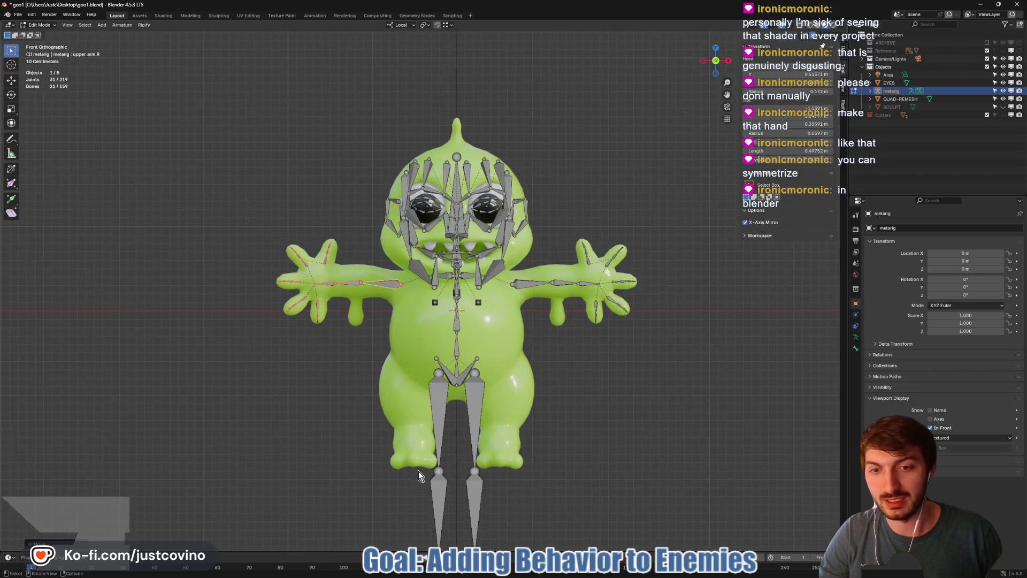
{"action": "scroll", "coordinate": [407, 423], "scroll_direction": "down", "scroll_amount": 2}
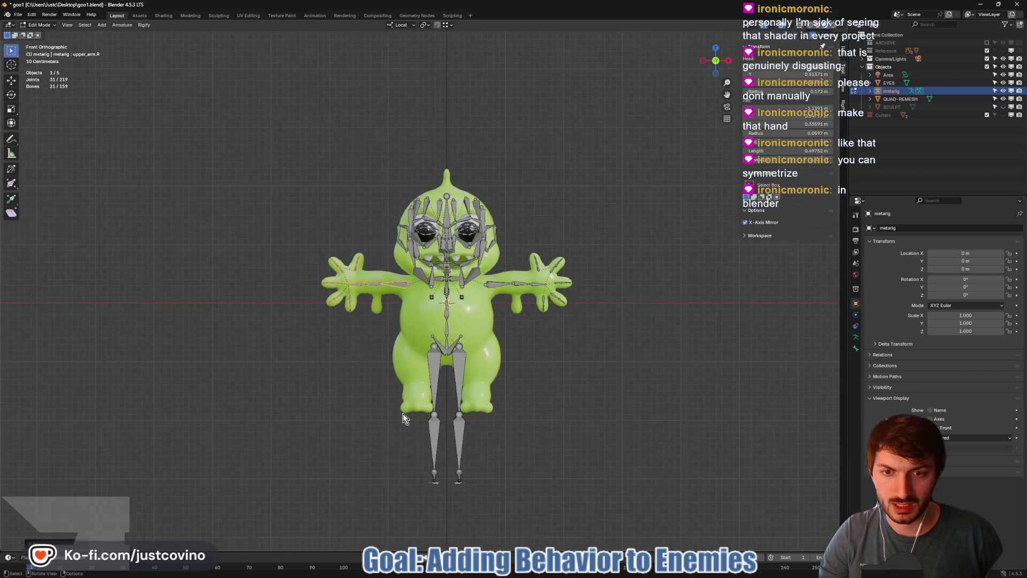
{"action": "left_click_drag", "start_coordinate": [406, 385], "coordinate": [449, 511]}
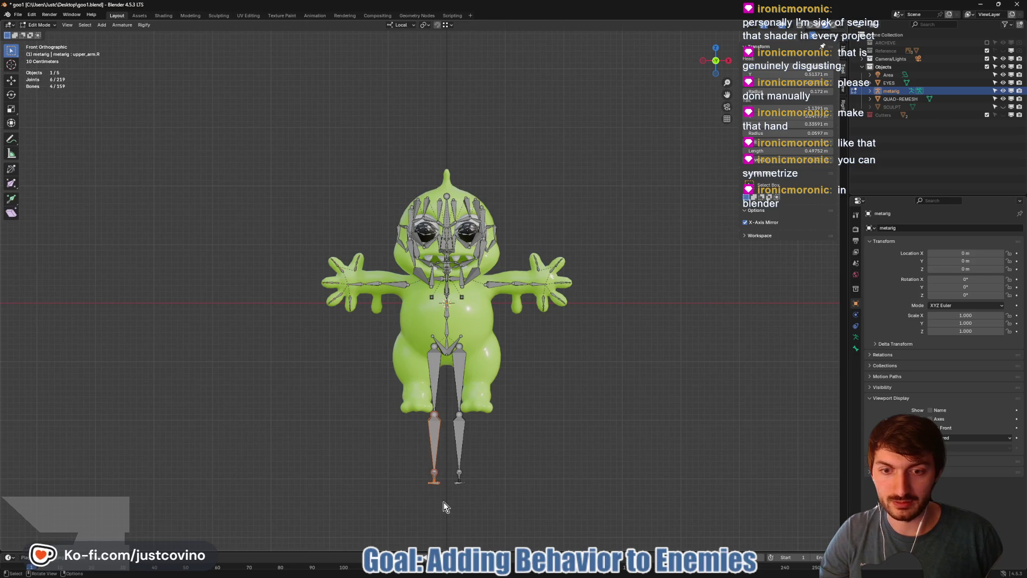
{"action": "left_click", "coordinate": [433, 398], "text": "shift"}
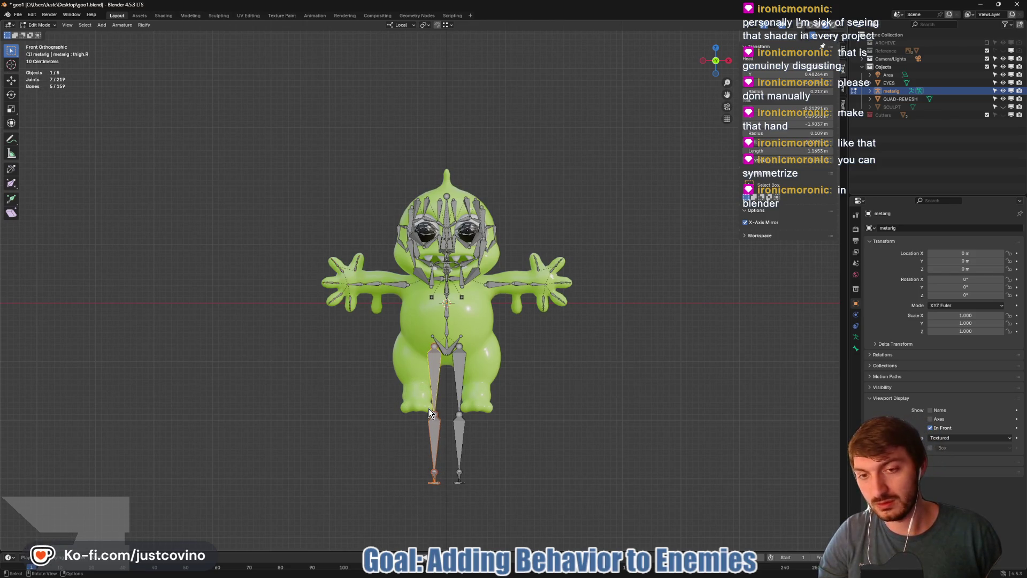
{"action": "key", "text": "s"}
{"action": "left_click", "coordinate": [433, 461]}
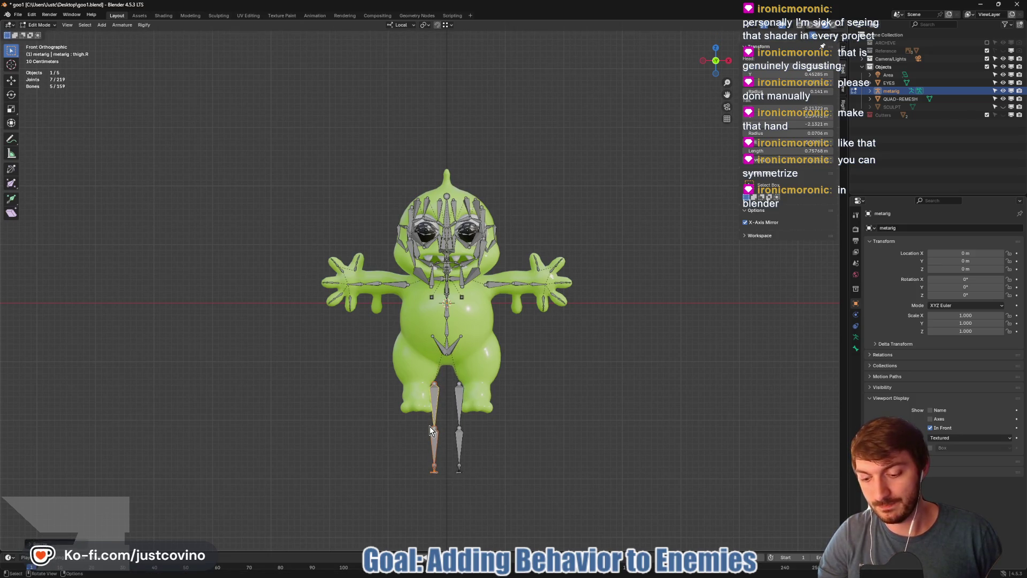
{"action": "key", "text": "g"}
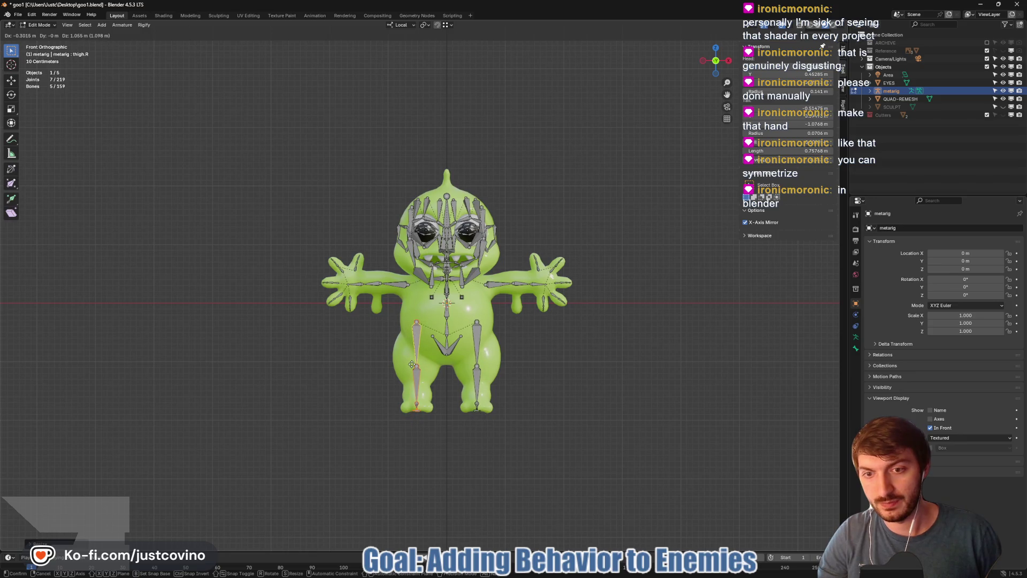
{"action": "left_click", "coordinate": [411, 365]}
- Lower the thigh and leg joints, then move the pelvis.R bone across the hips
{"action": "left_click", "coordinate": [417, 323]}
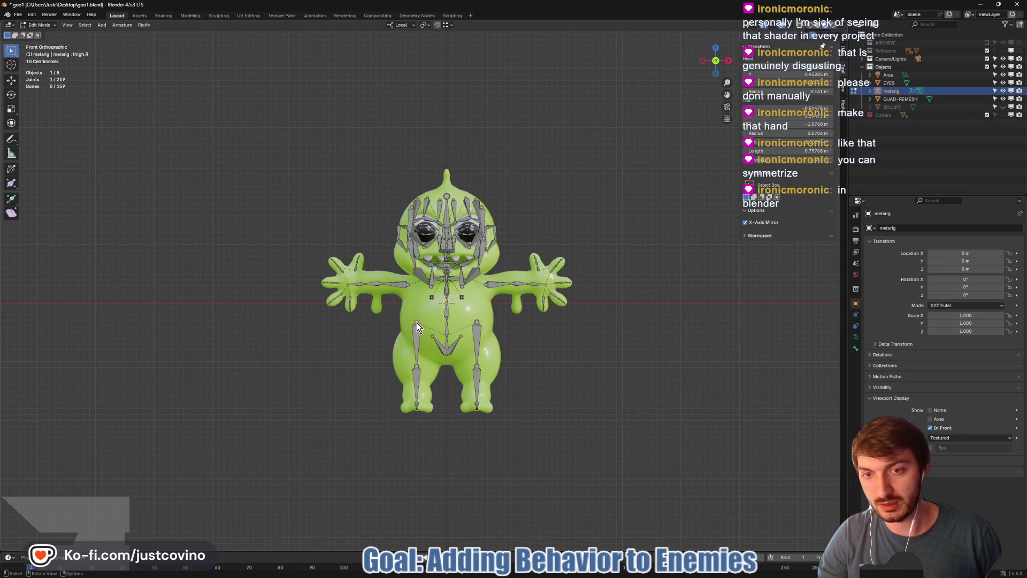
{"action": "key", "text": "g"}
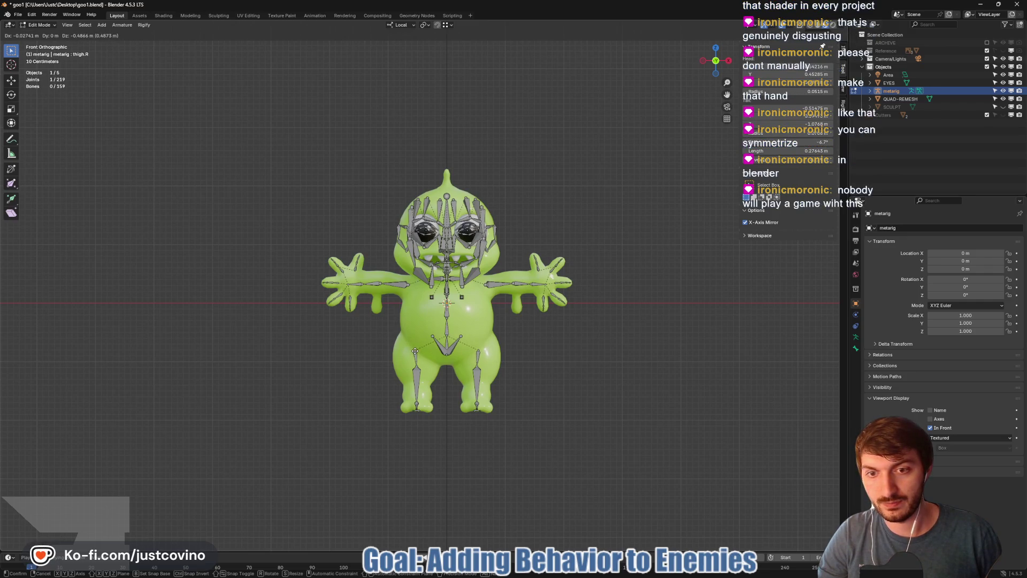
{"action": "left_click", "coordinate": [415, 351]}
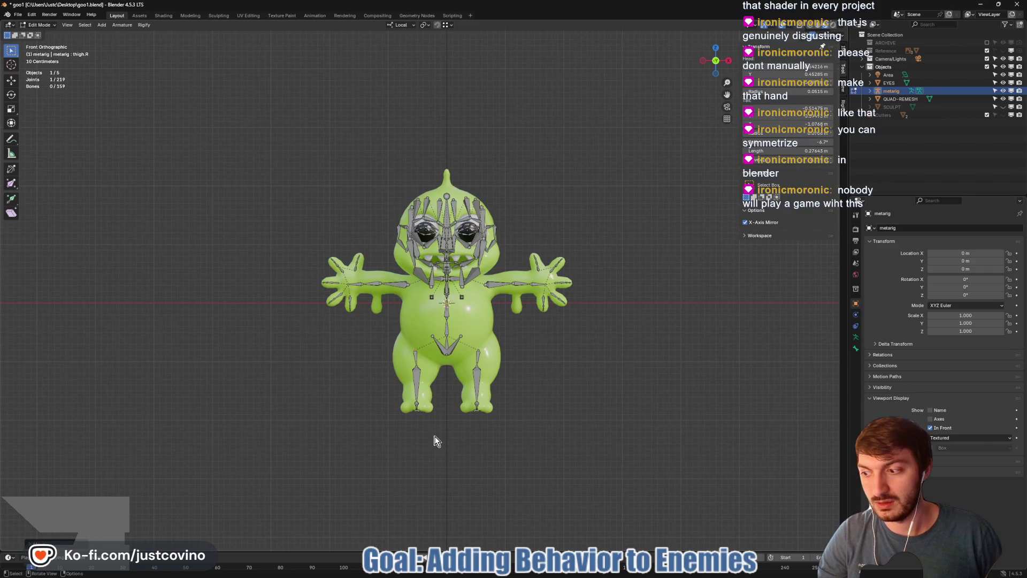
{"action": "scroll", "coordinate": [449, 428], "scroll_direction": "up", "scroll_amount": 2}
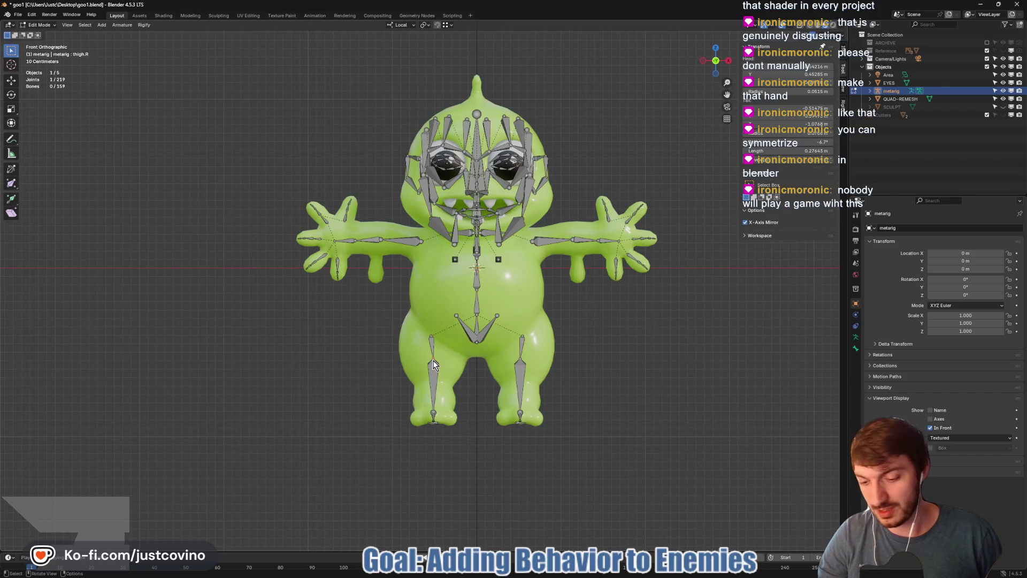
{"action": "key", "text": "g"}
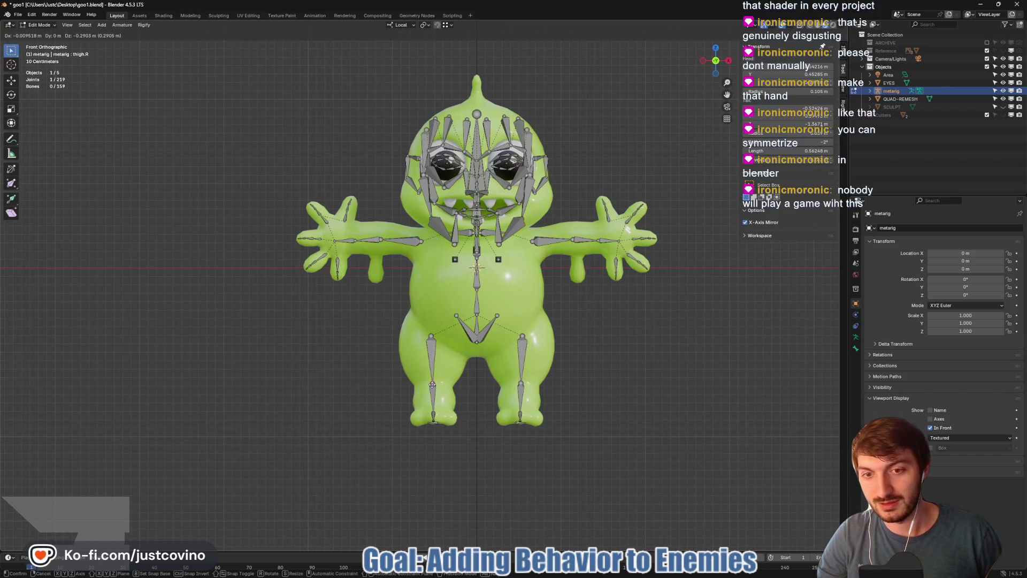
{"action": "left_click", "coordinate": [432, 383]}
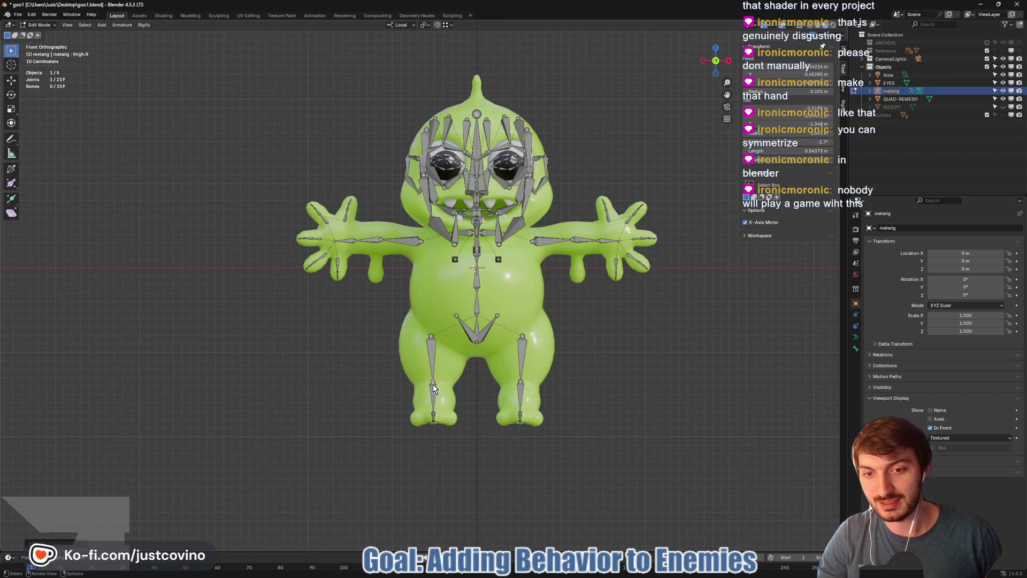
{"action": "left_click", "coordinate": [456, 319]}
{"action": "key", "text": "g"}
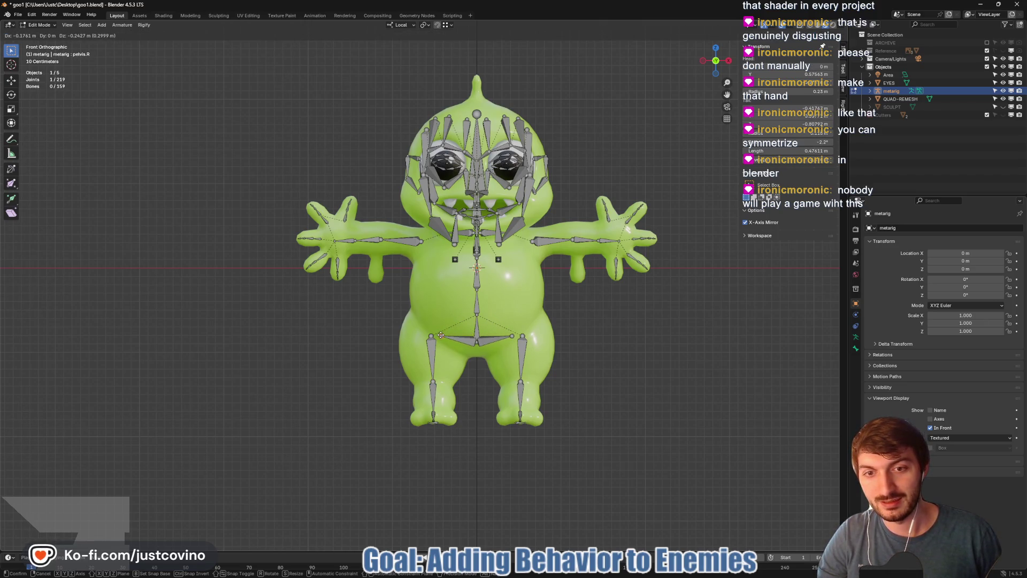
{"action": "left_click", "coordinate": [440, 335]}
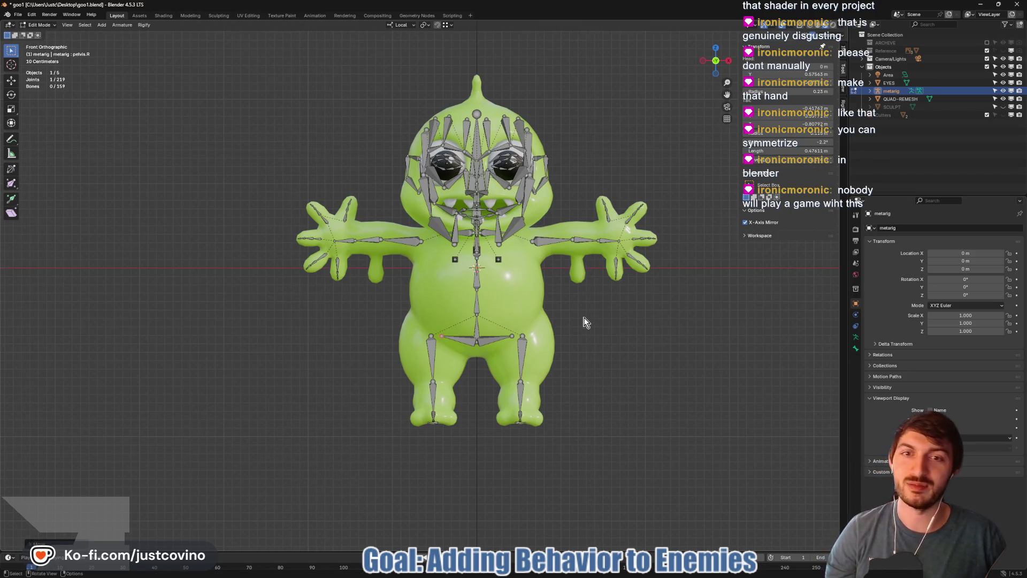
{"action": "mouse_move", "coordinate": [624, 332]}
{"action": "left_mouse_down"}
{"action": "mouse_move", "coordinate": [591, 351]}
{"action": "mouse_move", "coordinate": [557, 351]}
{"action": "mouse_move", "coordinate": [630, 355]}
{"action": "mouse_move", "coordinate": [598, 359]}
{"action": "left_mouse_up"}
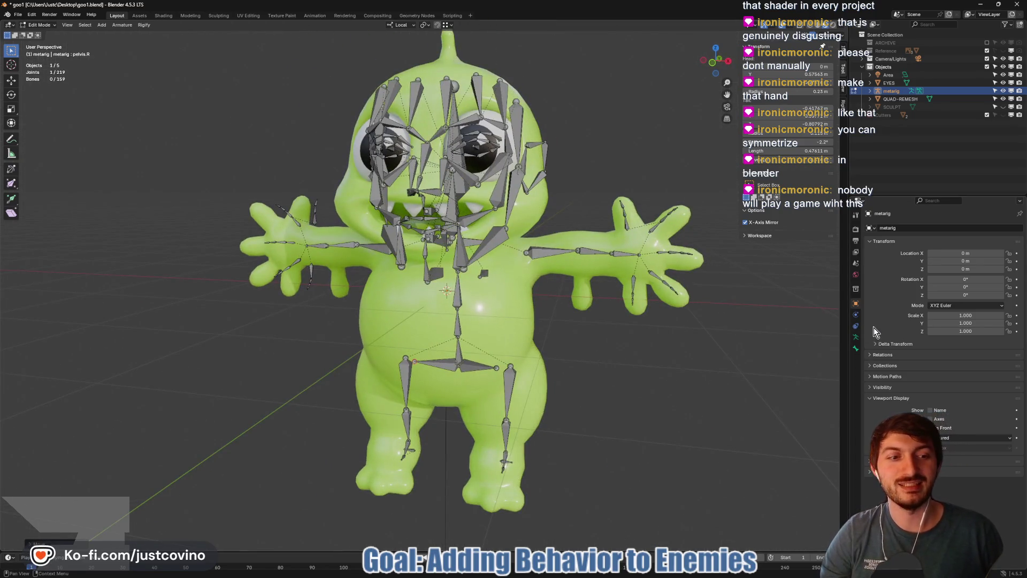
- Turn off the armature's In Front display, then orbit to check the bones inside the body
{"action": "left_click", "coordinate": [933, 427]}
{"action": "scroll", "coordinate": [647, 368], "scroll_direction": "down", "scroll_amount": 5}
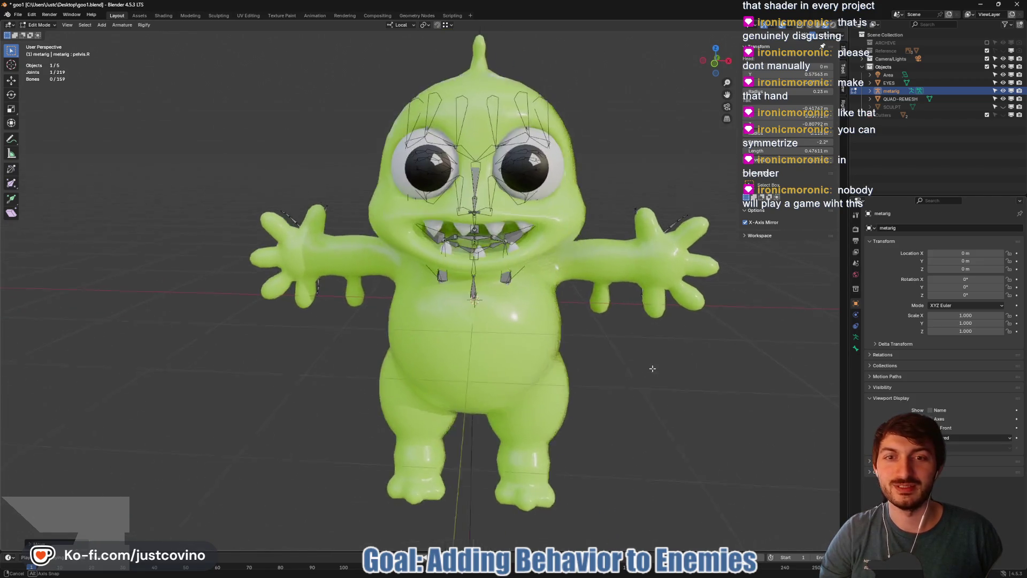
{"action": "mouse_move", "coordinate": [672, 370]}
{"action": "left_mouse_down"}
{"action": "mouse_move", "coordinate": [659, 369]}
{"action": "mouse_move", "coordinate": [670, 368]}
{"action": "left_mouse_up"}
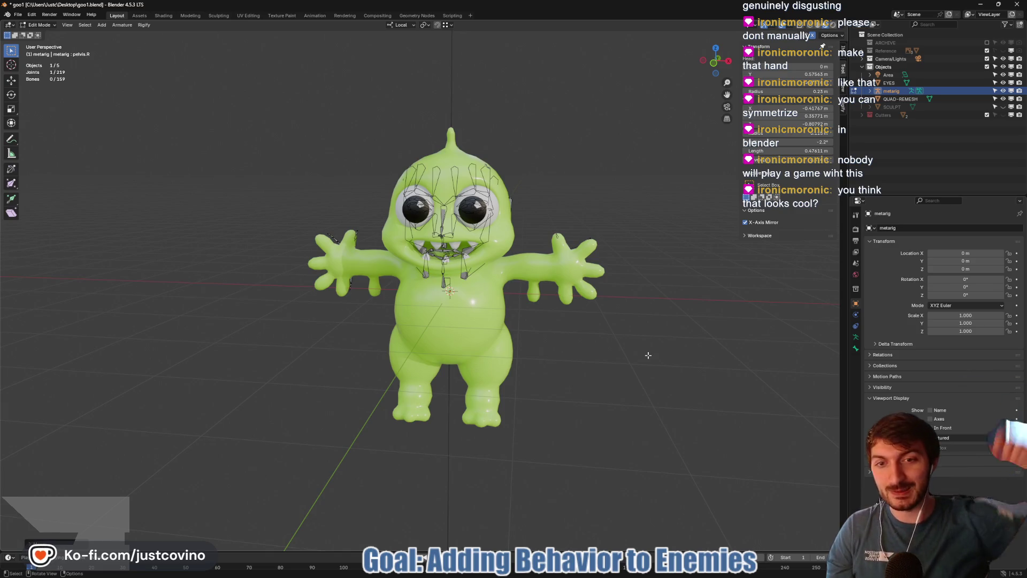
{"action": "scroll", "coordinate": [558, 364], "scroll_direction": "up", "scroll_amount": 3}
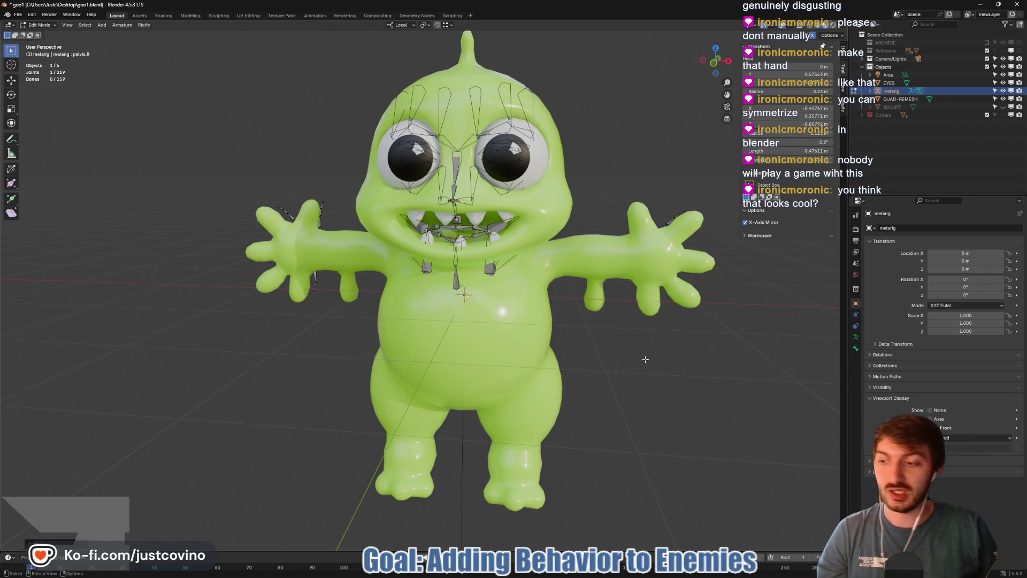
{"action": "left_click_drag", "start_coordinate": [650, 384], "coordinate": [382, 287]}
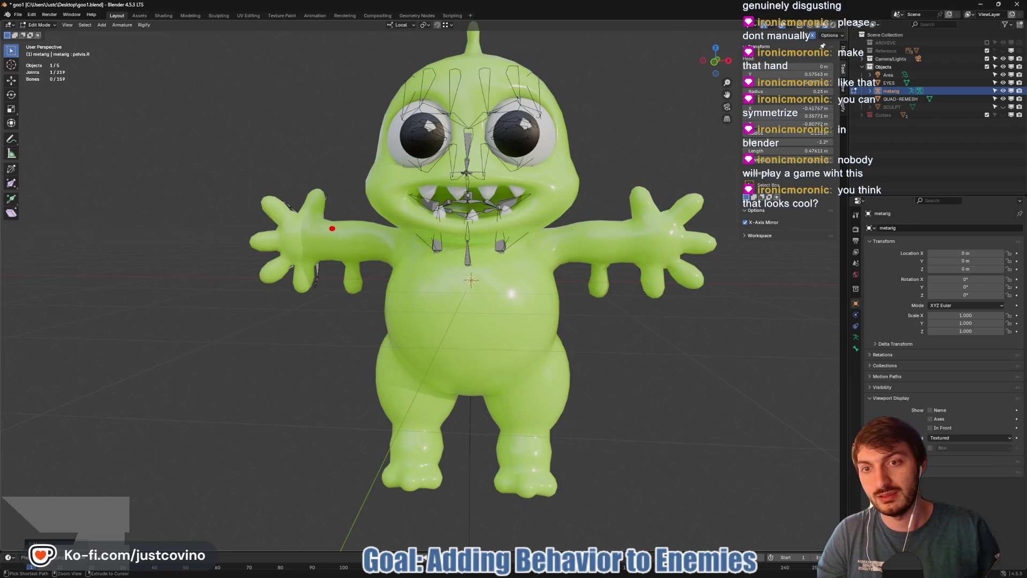
- Draw red marks over the arm, belly, cheek and back of the head
{"action": "mouse_move", "coordinate": [332, 229]}
{"action": "left_mouse_down"}
{"action": "mouse_move", "coordinate": [345, 250]}
{"action": "mouse_move", "coordinate": [379, 232]}
{"action": "left_mouse_up"}
{"action": "left_click_drag", "start_coordinate": [429, 277], "coordinate": [441, 326]}
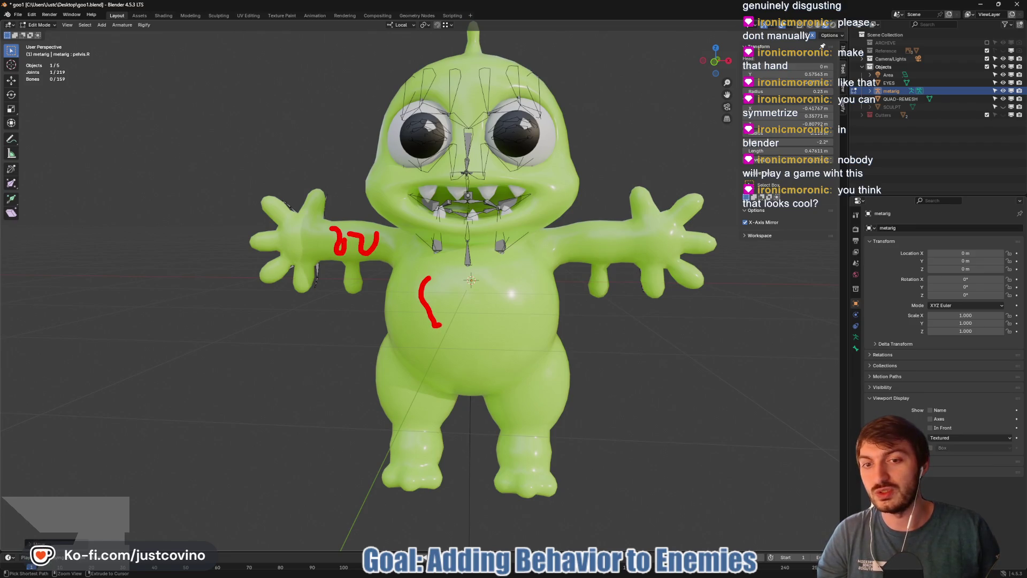
{"action": "left_click_drag", "start_coordinate": [506, 315], "coordinate": [529, 366]}
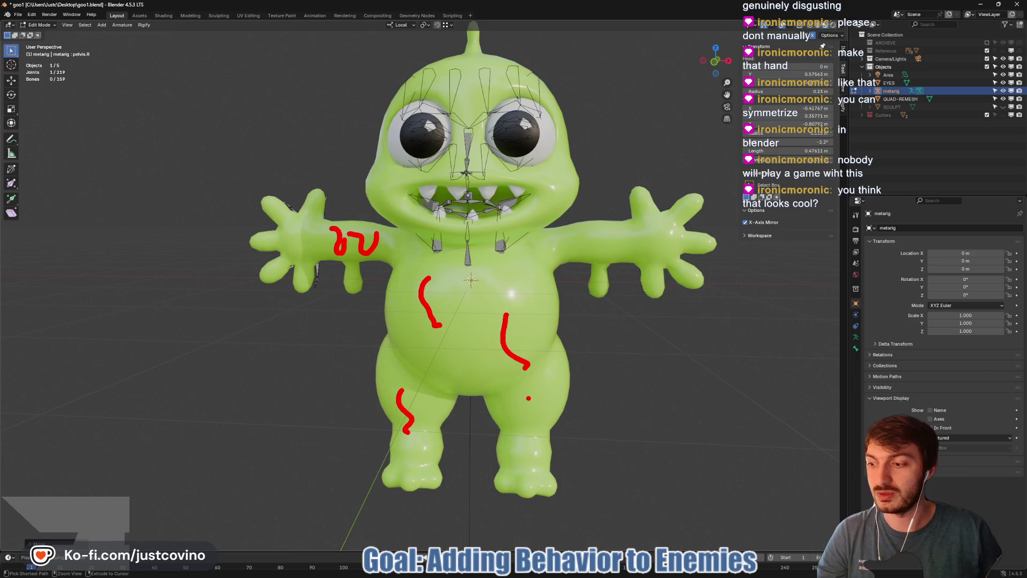
{"action": "left_click_drag", "start_coordinate": [541, 185], "coordinate": [561, 216]}
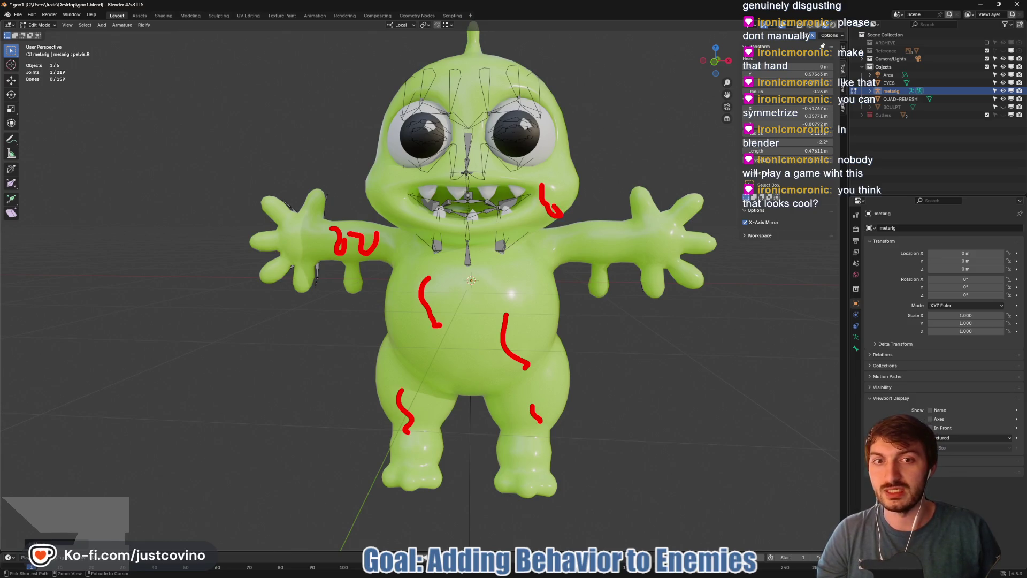
{"action": "left_click_drag", "start_coordinate": [541, 303], "coordinate": [409, 334]}
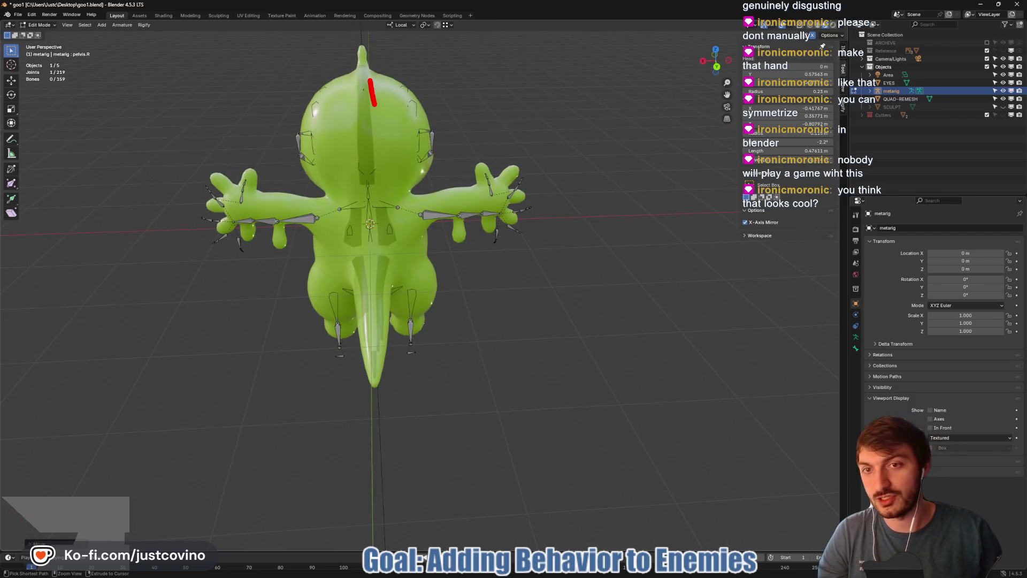
{"action": "left_click_drag", "start_coordinate": [374, 105], "coordinate": [395, 207]}
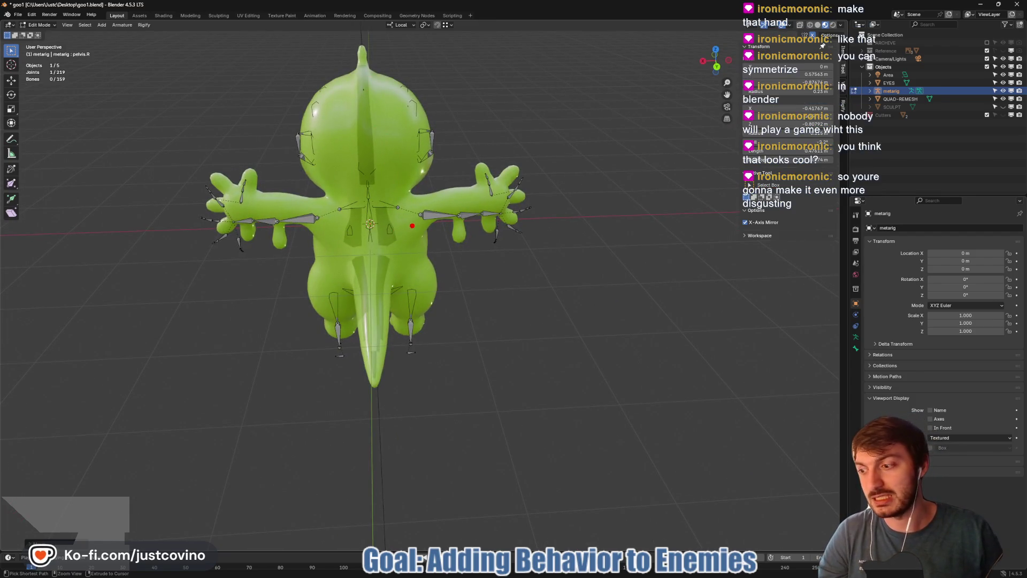
{"action": "left_click_drag", "start_coordinate": [387, 265], "coordinate": [441, 258]}
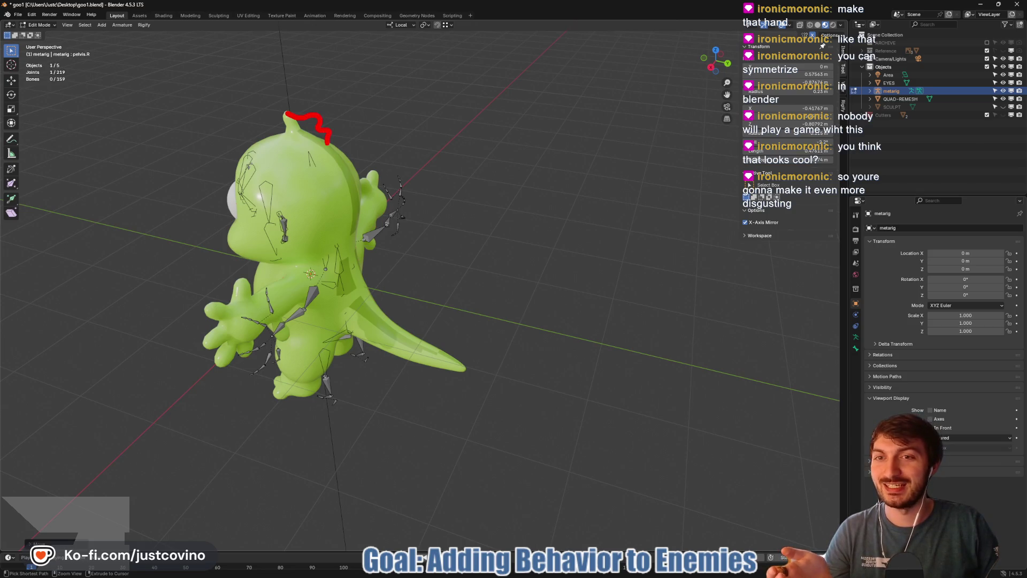
{"action": "mouse_move", "coordinate": [346, 152]}
{"action": "left_mouse_down"}
{"action": "mouse_move", "coordinate": [342, 169]}
{"action": "mouse_move", "coordinate": [359, 184]}
{"action": "mouse_move", "coordinate": [365, 214]}
{"action": "mouse_move", "coordinate": [351, 229]}
{"action": "left_mouse_up"}
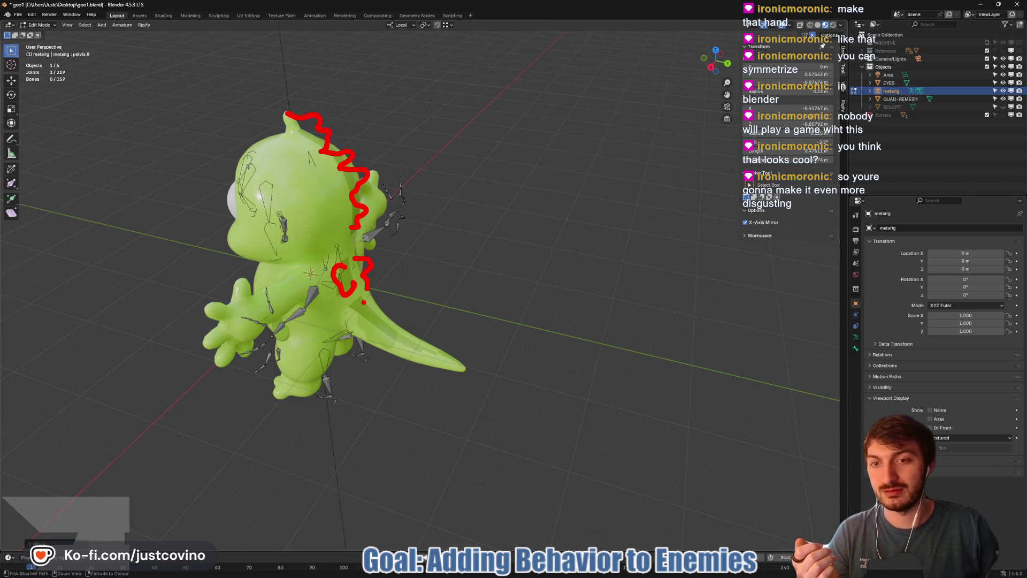
{"action": "mouse_move", "coordinate": [376, 312]}
{"action": "left_mouse_down"}
{"action": "mouse_move", "coordinate": [466, 368]}
{"action": "mouse_move", "coordinate": [477, 353]}
{"action": "left_mouse_up"}
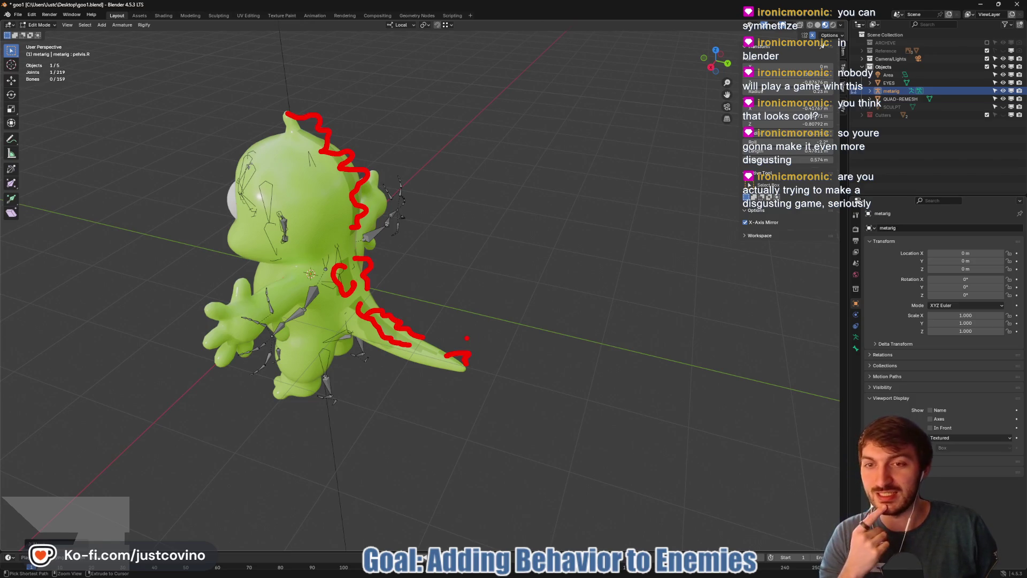
{"action": "key", "text": "Escape"}
{"action": "mouse_move", "coordinate": [466, 336]}
{"action": "left_mouse_down"}
{"action": "mouse_move", "coordinate": [485, 360]}
{"action": "mouse_move", "coordinate": [633, 332]}
{"action": "left_mouse_up"}
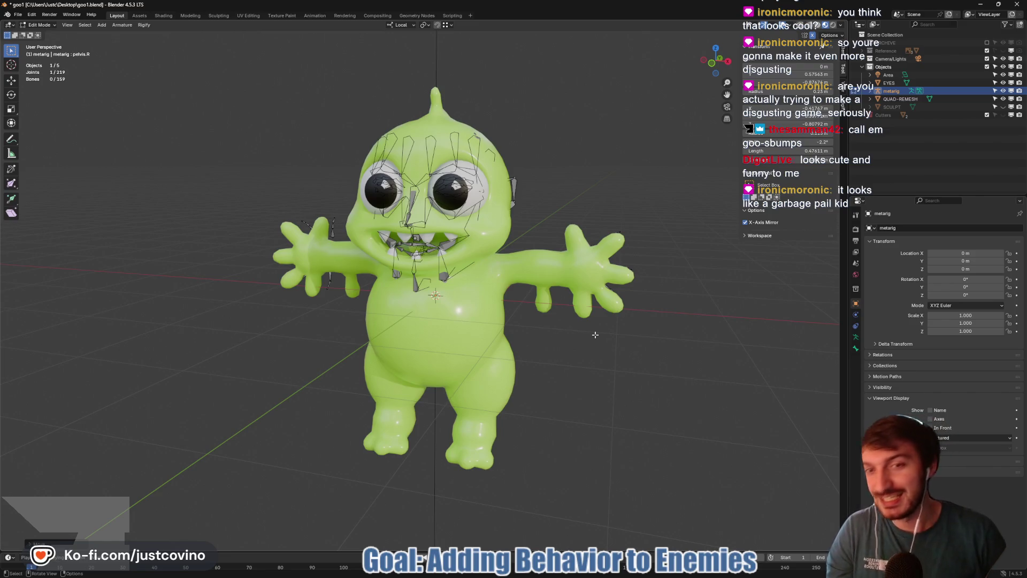
{"action": "mouse_move", "coordinate": [558, 363]}
{"action": "left_mouse_down"}
{"action": "mouse_move", "coordinate": [487, 140]}
{"action": "mouse_move", "coordinate": [435, 113]}
{"action": "left_mouse_up"}
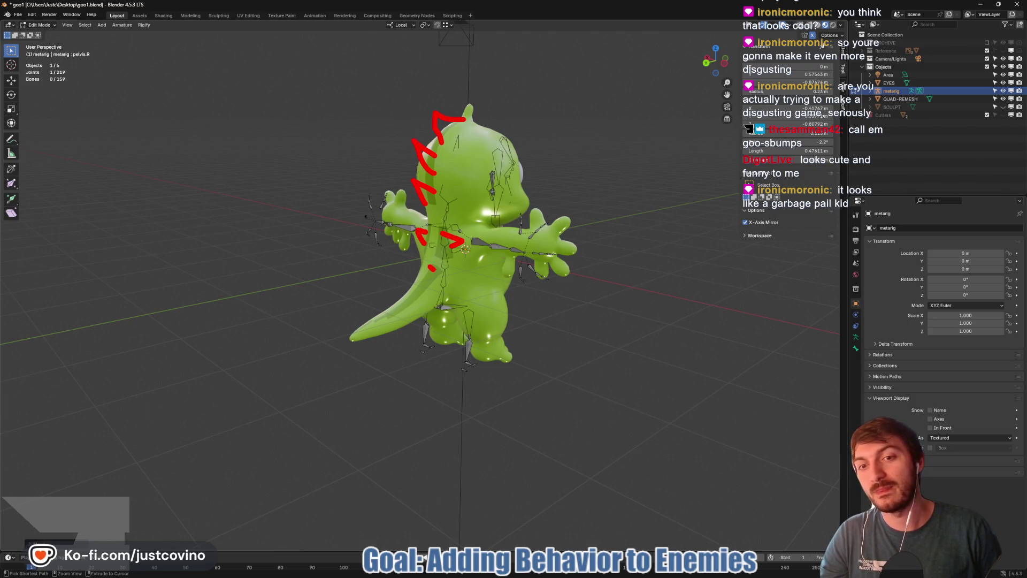
- Clear the spike sketches, orbit to face the creature's front, and enable In Front on the metarig
{"action": "mouse_move", "coordinate": [417, 289]}
{"action": "left_mouse_down"}
{"action": "mouse_move", "coordinate": [432, 292]}
{"action": "mouse_move", "coordinate": [413, 306]}
{"action": "left_mouse_up"}
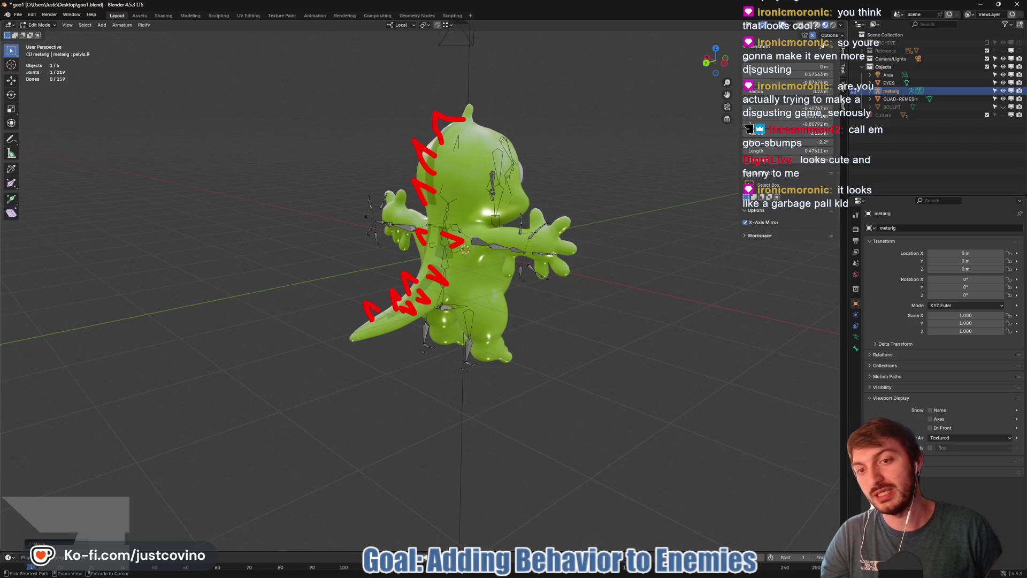
{"action": "left_click_drag", "start_coordinate": [413, 326], "coordinate": [473, 319]}
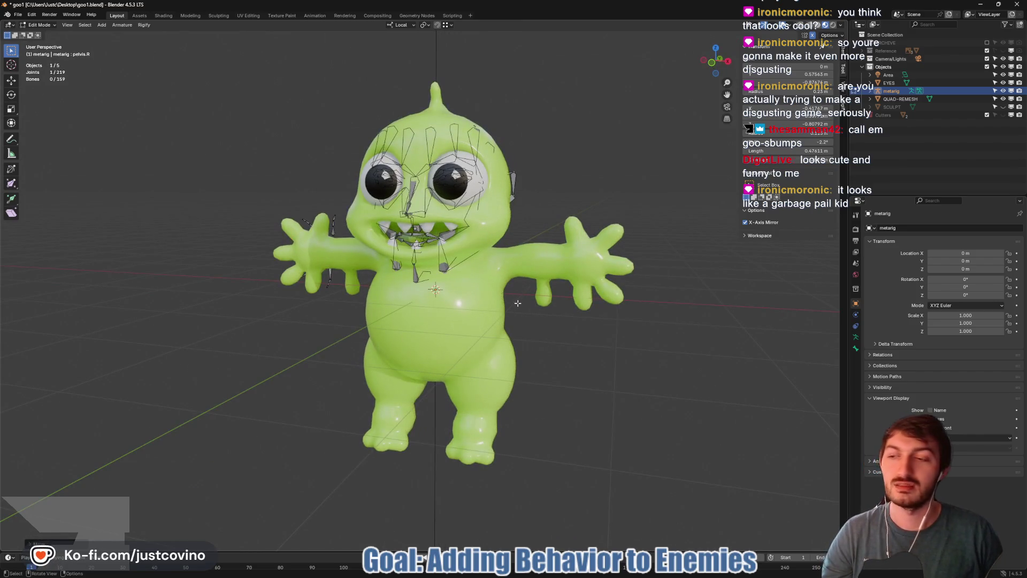
{"action": "scroll", "coordinate": [516, 303], "scroll_direction": "down", "scroll_amount": 2}
{"action": "mouse_move", "coordinate": [575, 321]}
{"action": "left_mouse_down"}
{"action": "mouse_move", "coordinate": [492, 323]}
{"action": "mouse_move", "coordinate": [516, 316]}
{"action": "left_mouse_up"}
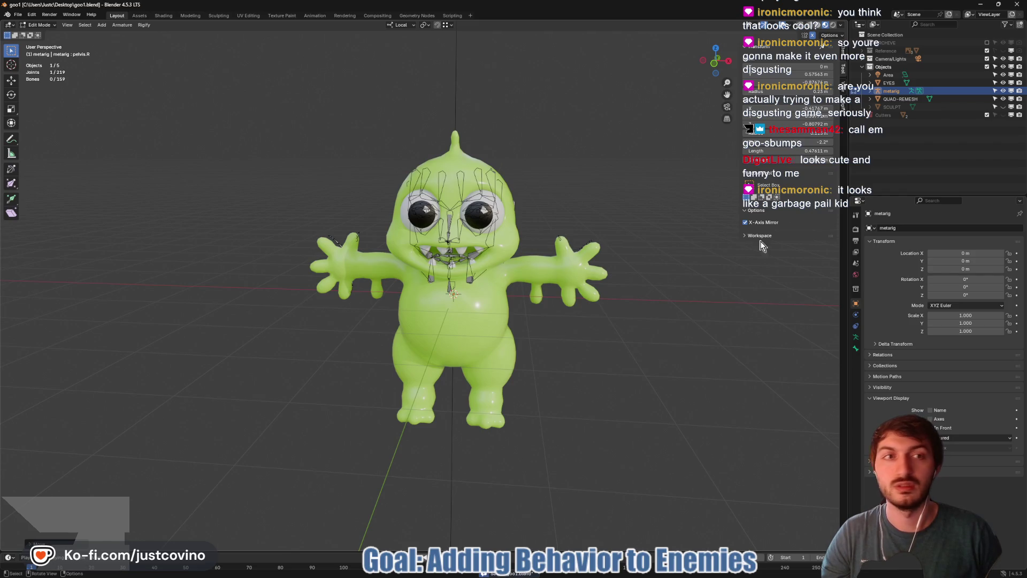
{"action": "left_click", "coordinate": [931, 428]}
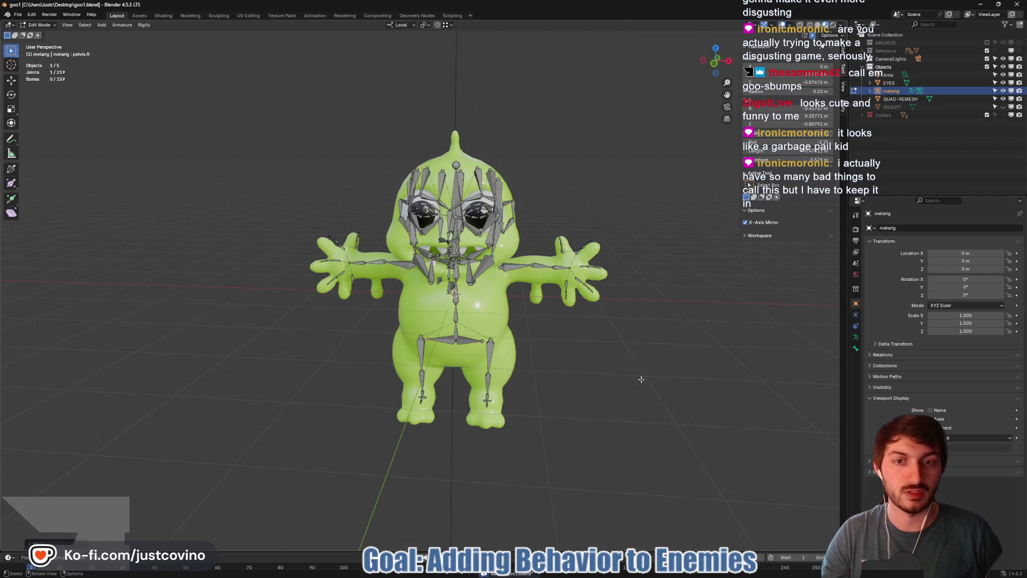
- In Godot, open the player scene and return to its 3D view
{"action": "key", "text": "alt+Tab"}
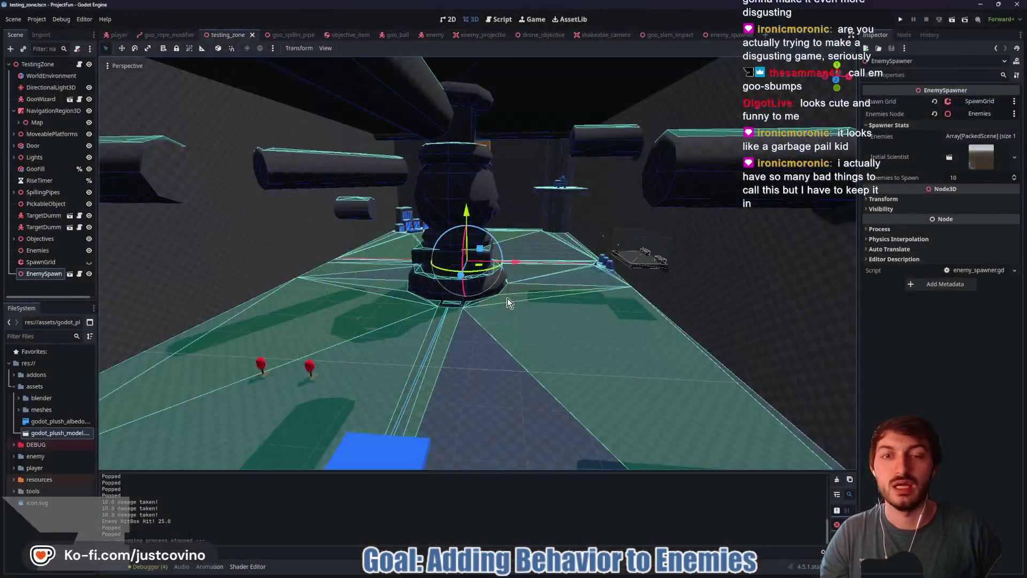
{"action": "left_click", "coordinate": [116, 35]}
{"action": "left_click", "coordinate": [496, 20]}
{"action": "left_click", "coordinate": [470, 20]}
- Fly the camera in on the goo wizard and circle its belt in red
{"action": "scroll", "coordinate": [613, 320], "scroll_direction": "up", "scroll_amount": 5}
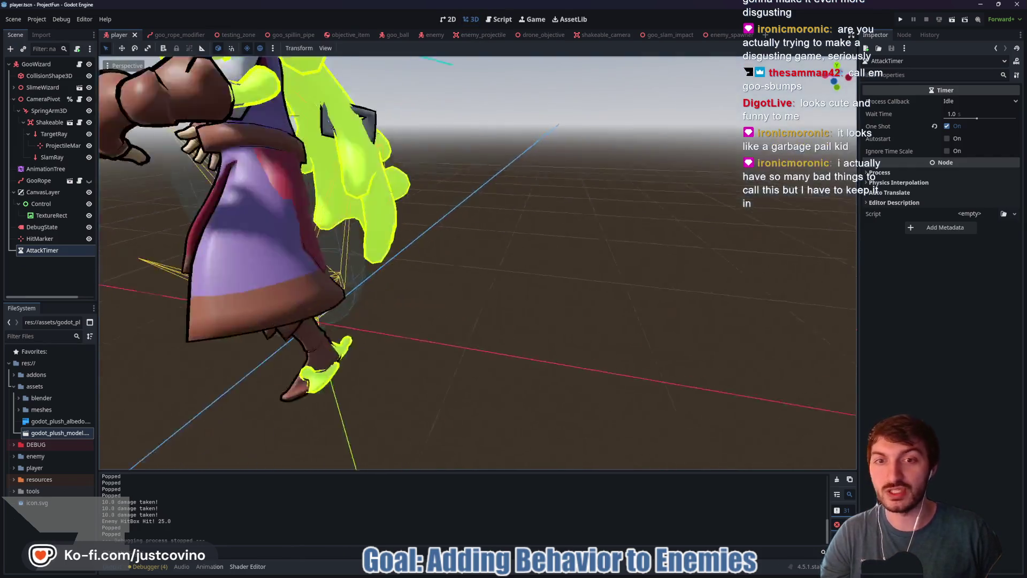
{"action": "scroll", "coordinate": [613, 319], "scroll_direction": "down", "scroll_amount": 4}
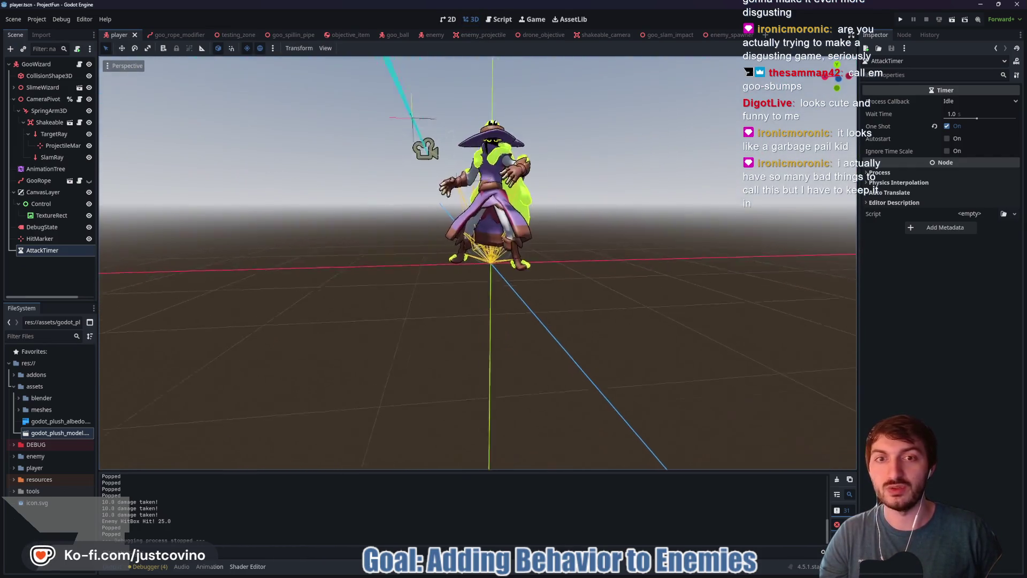
{"action": "scroll", "coordinate": [477, 263], "scroll_direction": "up", "scroll_amount": 2}
{"action": "key", "text": "w"}
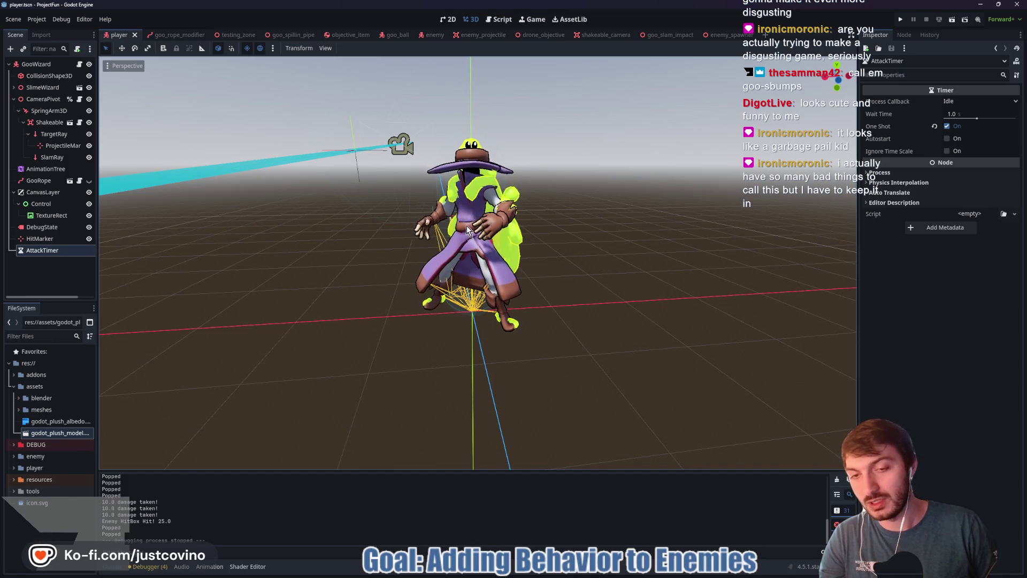
{"action": "mouse_move", "coordinate": [466, 219]}
{"action": "left_mouse_down"}
{"action": "mouse_move", "coordinate": [458, 239]}
{"action": "mouse_move", "coordinate": [484, 219]}
{"action": "mouse_move", "coordinate": [454, 220]}
{"action": "left_mouse_up"}
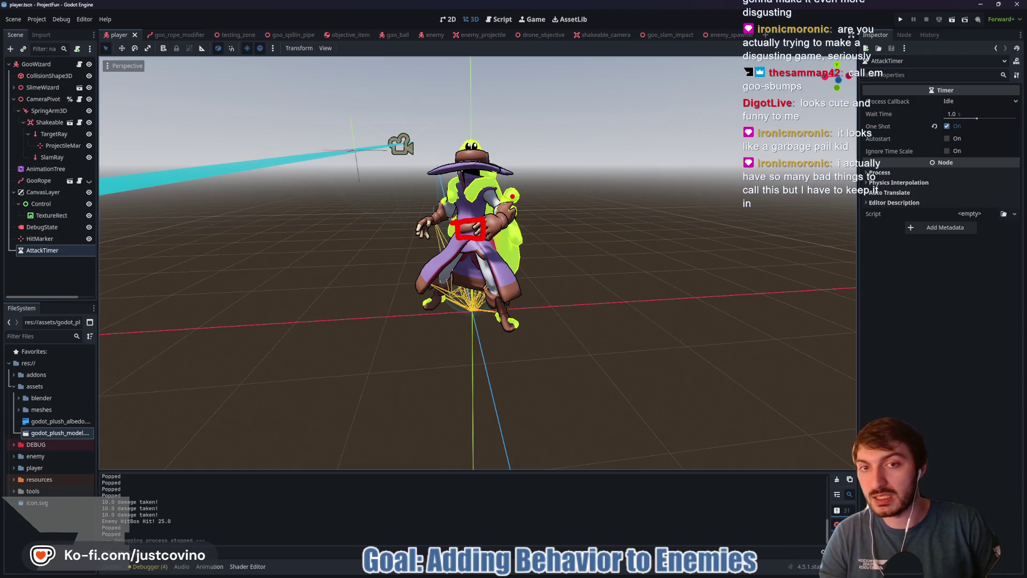
{"action": "left_click_drag", "start_coordinate": [583, 255], "coordinate": [519, 264]}
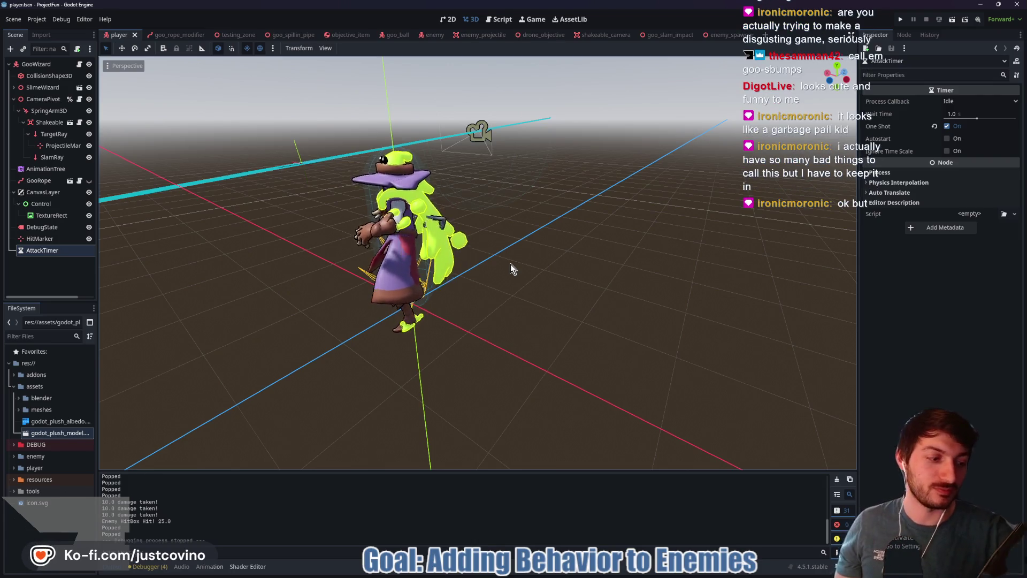
{"action": "mouse_move", "coordinate": [491, 264]}
{"action": "left_mouse_down"}
{"action": "mouse_move", "coordinate": [586, 256]}
{"action": "mouse_move", "coordinate": [560, 260]}
{"action": "left_mouse_up"}
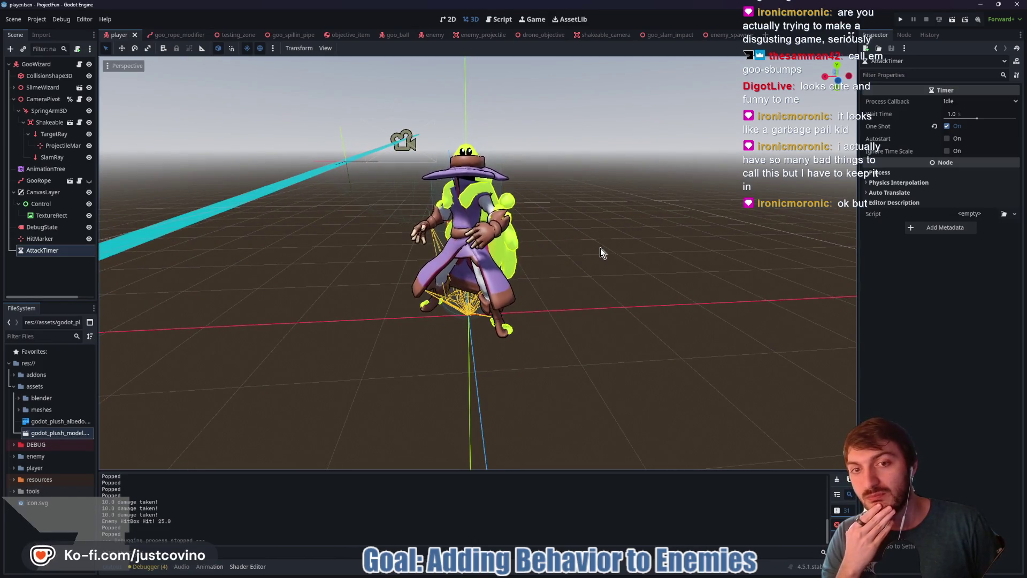
{"action": "mouse_move", "coordinate": [597, 246]}
{"action": "left_mouse_down"}
{"action": "mouse_move", "coordinate": [461, 258]}
{"action": "mouse_move", "coordinate": [595, 241]}
{"action": "mouse_move", "coordinate": [577, 247]}
{"action": "left_mouse_up"}
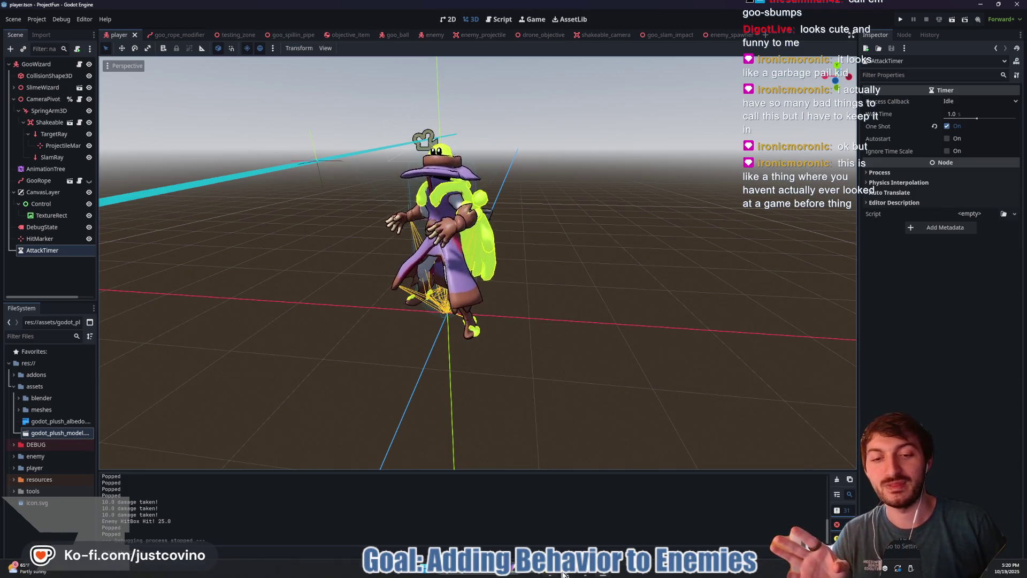
{"action": "left_click", "coordinate": [513, 567]}
- Search Google for 'jeff the shark', enlarge an image, then close the tab and minimize the browser
{"action": "left_click", "coordinate": [277, 82]}
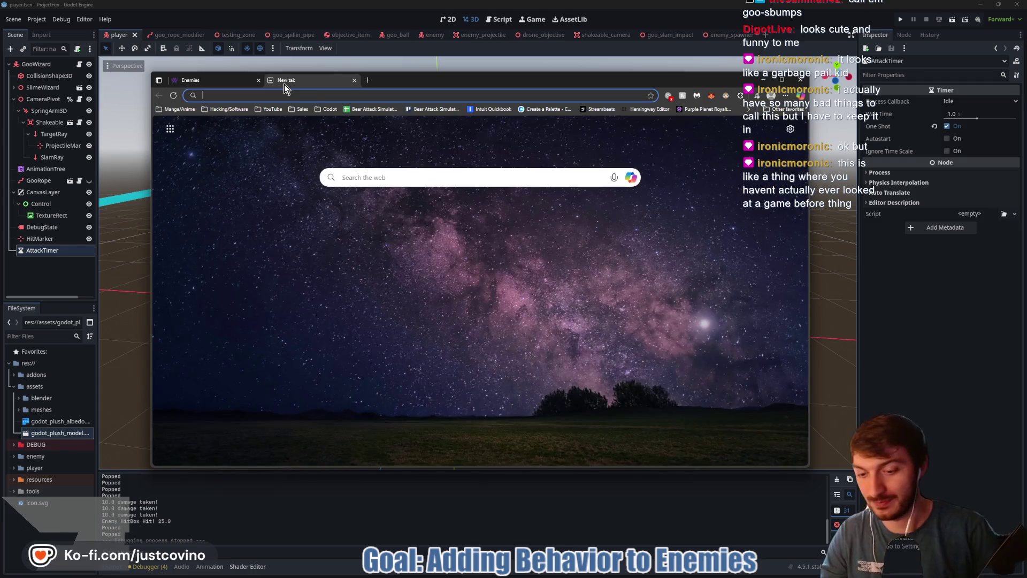
{"action": "type", "text": "jeff the shark"}
{"action": "key", "text": "Return"}
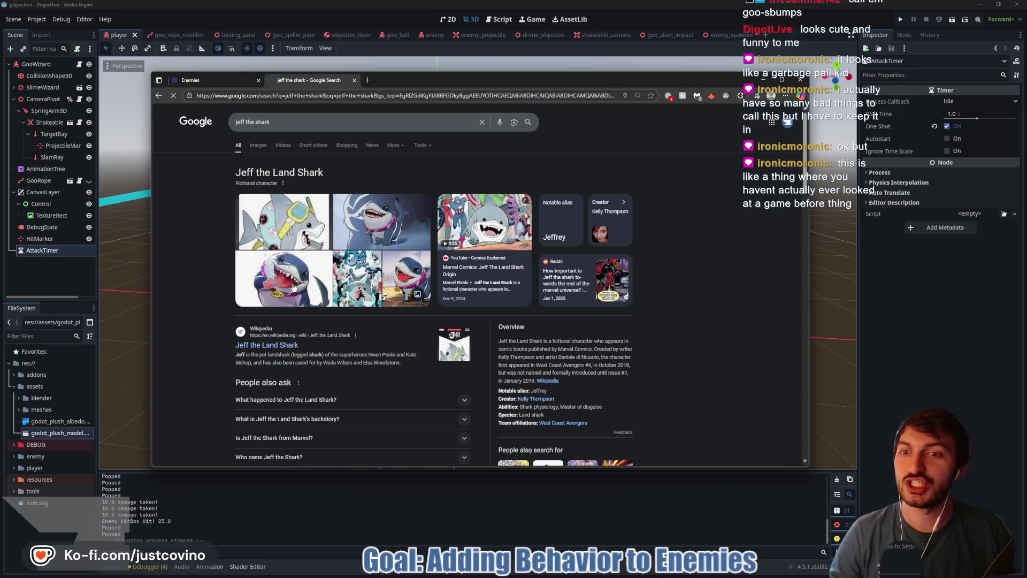
{"action": "left_click", "coordinate": [281, 280]}
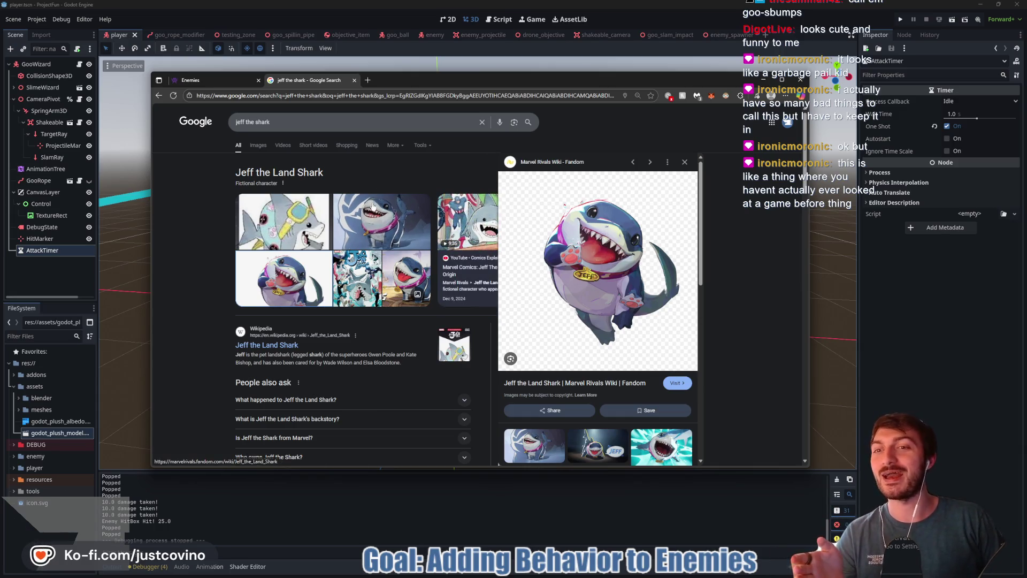
{"action": "left_click", "coordinate": [355, 80]}
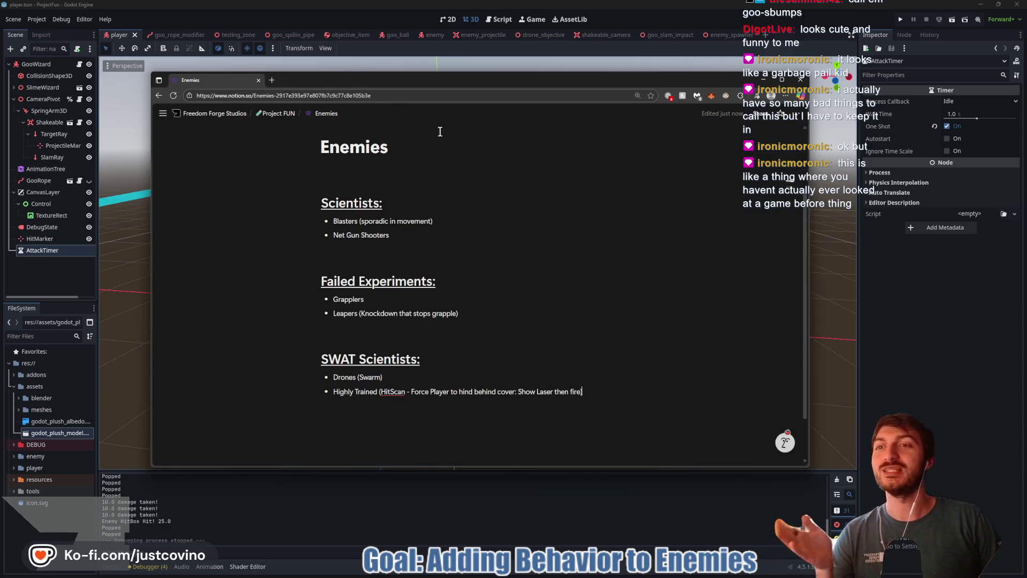
{"action": "left_click", "coordinate": [884, 290]}
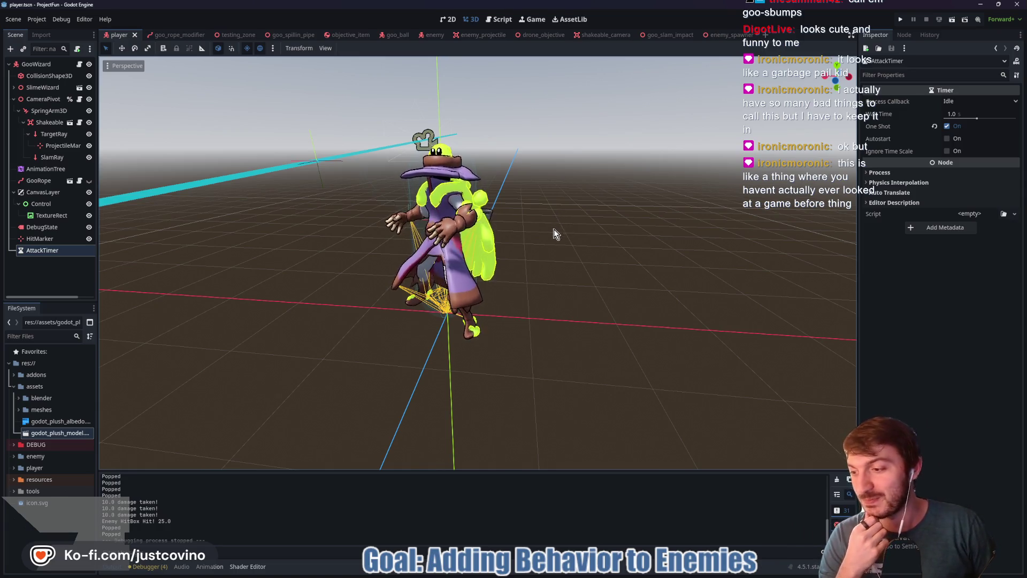
{"action": "mouse_move", "coordinate": [557, 226]}
{"action": "left_mouse_down"}
{"action": "mouse_move", "coordinate": [540, 239]}
{"action": "mouse_move", "coordinate": [514, 225]}
{"action": "mouse_move", "coordinate": [571, 250]}
{"action": "left_mouse_up"}
{"action": "scroll", "coordinate": [570, 253], "scroll_direction": "up", "scroll_amount": 6}
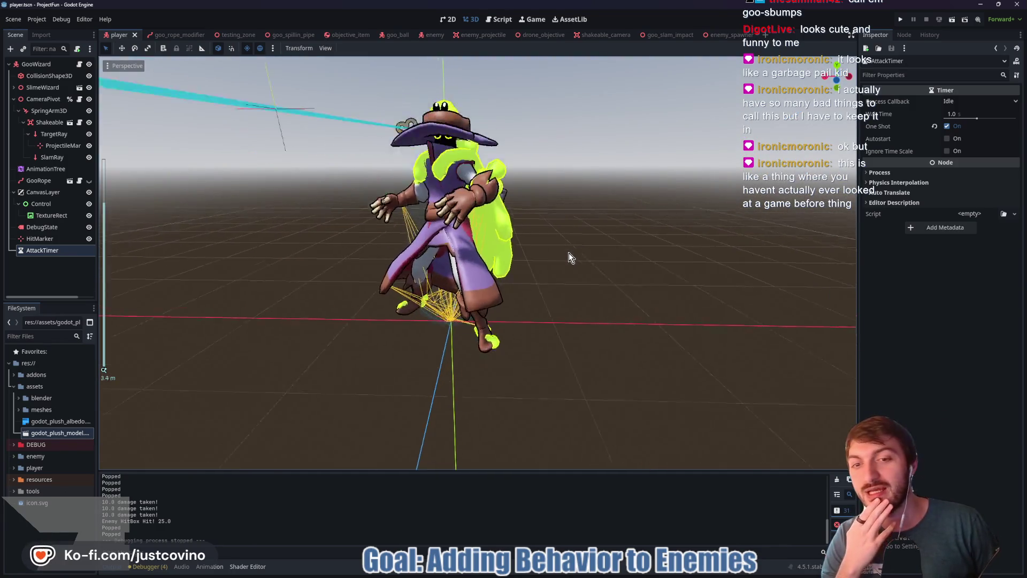
{"action": "scroll", "coordinate": [569, 254], "scroll_direction": "down", "scroll_amount": 6}
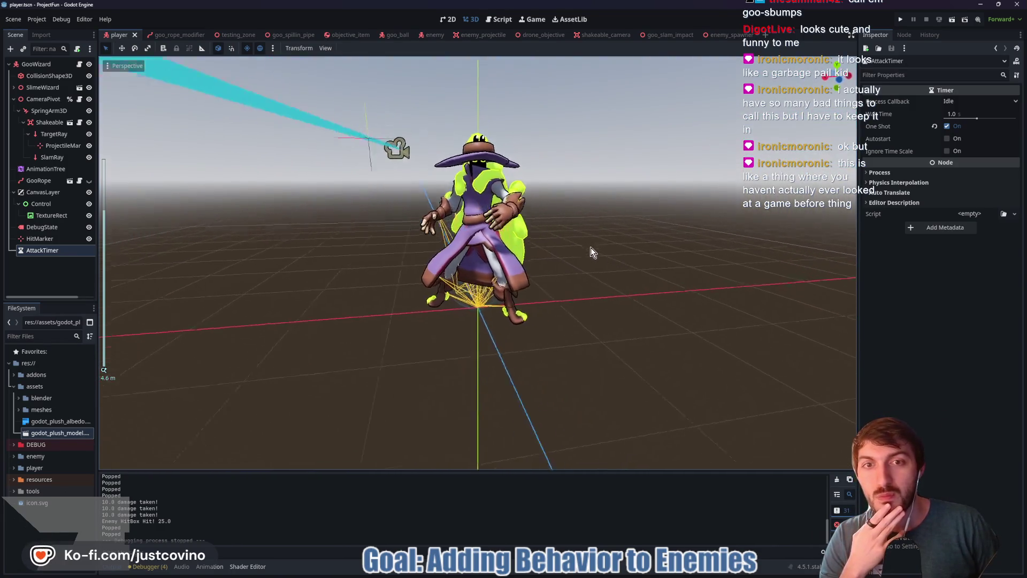
{"action": "mouse_move", "coordinate": [581, 250]}
{"action": "left_mouse_down"}
{"action": "mouse_move", "coordinate": [568, 252]}
{"action": "mouse_move", "coordinate": [590, 253]}
{"action": "mouse_move", "coordinate": [516, 254]}
{"action": "mouse_move", "coordinate": [548, 254]}
{"action": "left_mouse_up"}
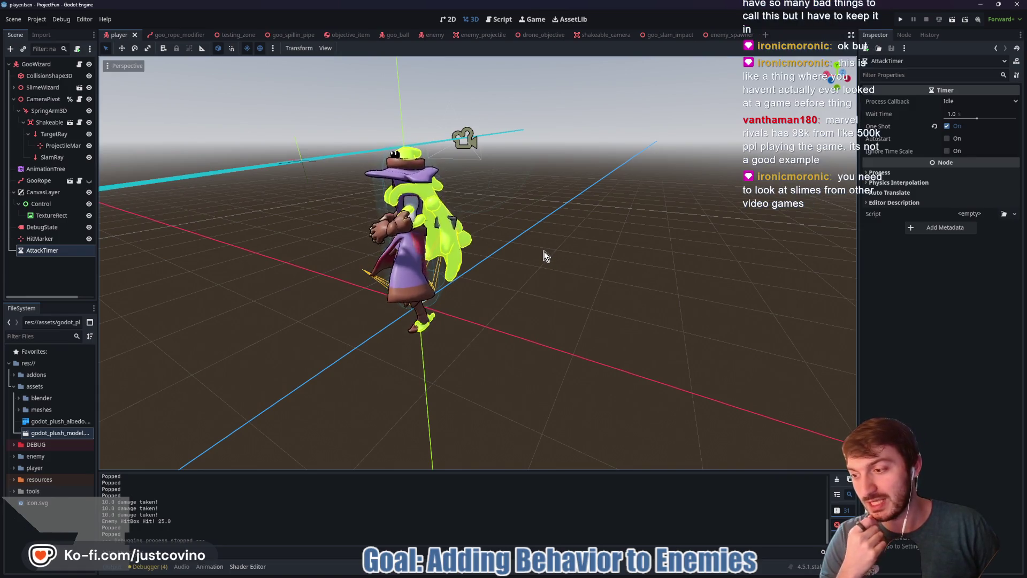
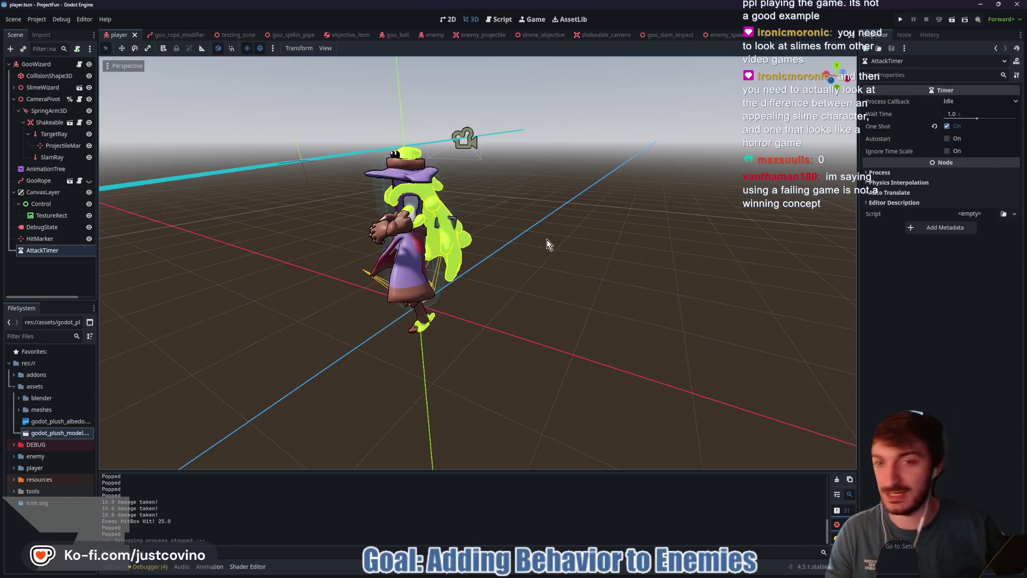
- Orbit around the wizard, ending on a front view
{"action": "mouse_move", "coordinate": [528, 252]}
{"action": "left_mouse_down"}
{"action": "mouse_move", "coordinate": [605, 249]}
{"action": "mouse_move", "coordinate": [592, 236]}
{"action": "left_mouse_up"}
{"action": "scroll", "coordinate": [601, 246], "scroll_direction": "up", "scroll_amount": 7}
{"action": "scroll", "coordinate": [593, 236], "scroll_direction": "down", "scroll_amount": 5}
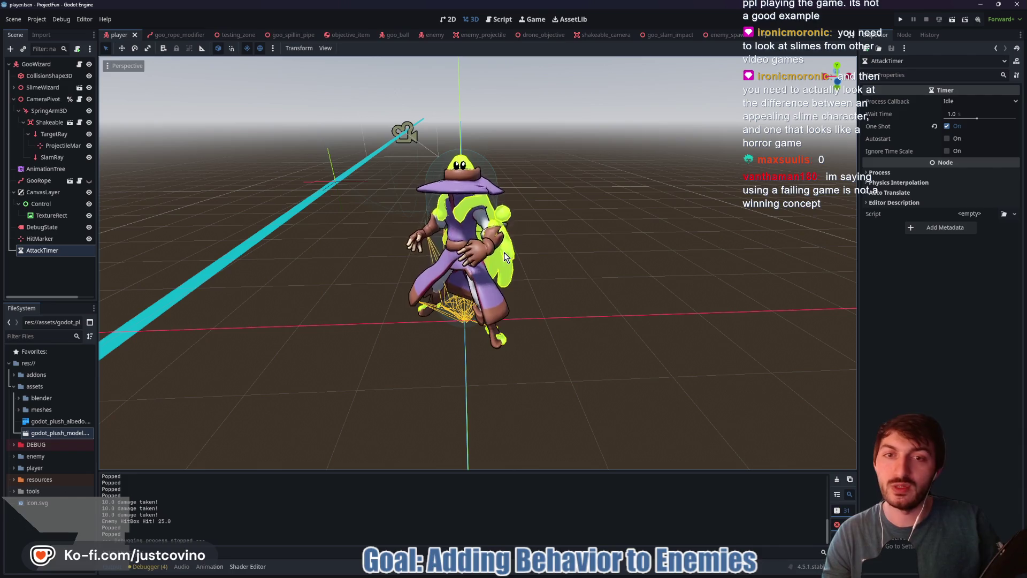
{"action": "mouse_move", "coordinate": [564, 272]}
{"action": "left_mouse_down"}
{"action": "mouse_move", "coordinate": [585, 240]}
{"action": "mouse_move", "coordinate": [579, 253]}
{"action": "left_mouse_up"}
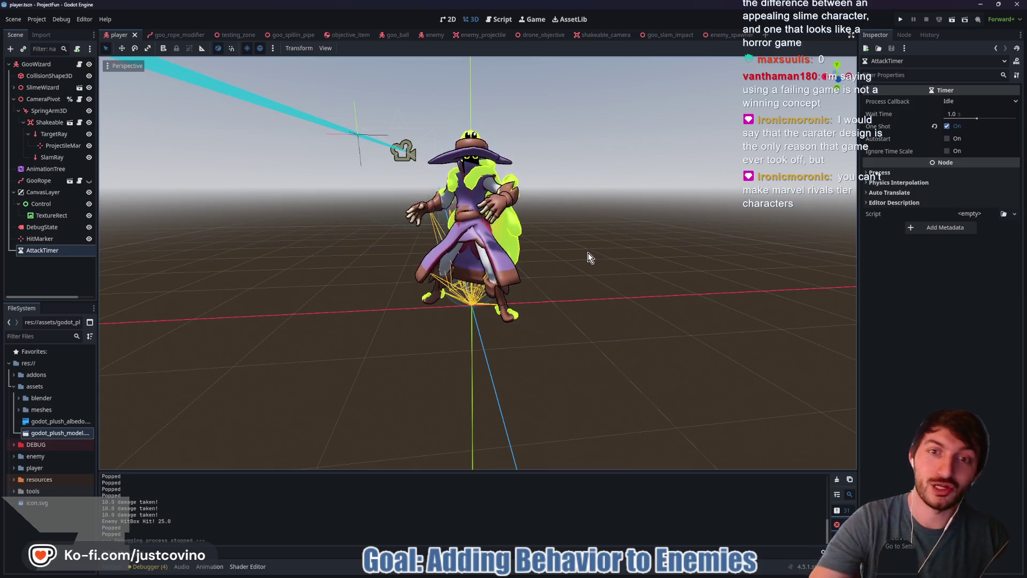
{"action": "left_click_drag", "start_coordinate": [612, 245], "coordinate": [544, 255]}
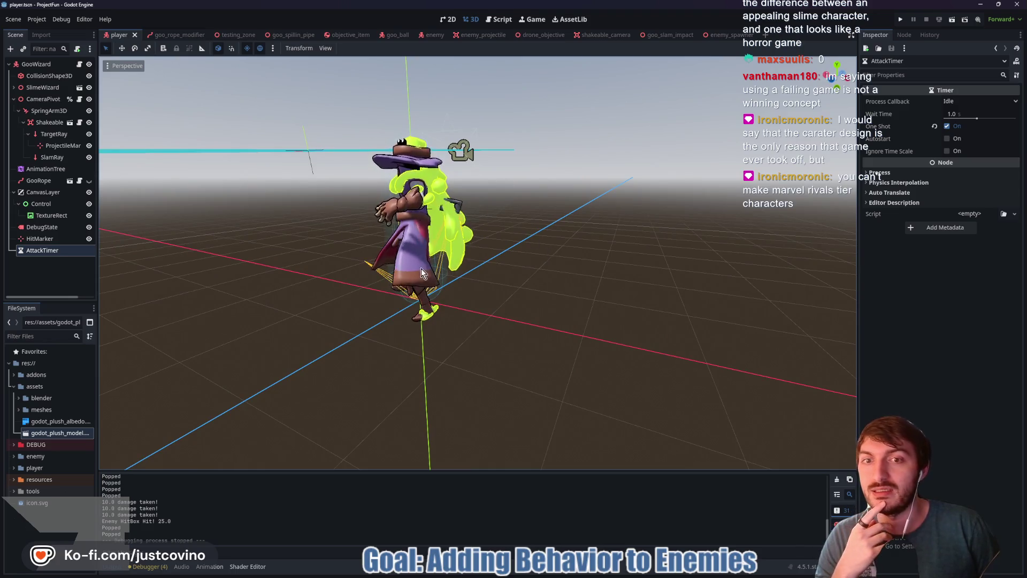
{"action": "mouse_move", "coordinate": [464, 294]}
{"action": "left_mouse_down"}
{"action": "mouse_move", "coordinate": [583, 284]}
{"action": "mouse_move", "coordinate": [518, 287]}
{"action": "left_mouse_up"}
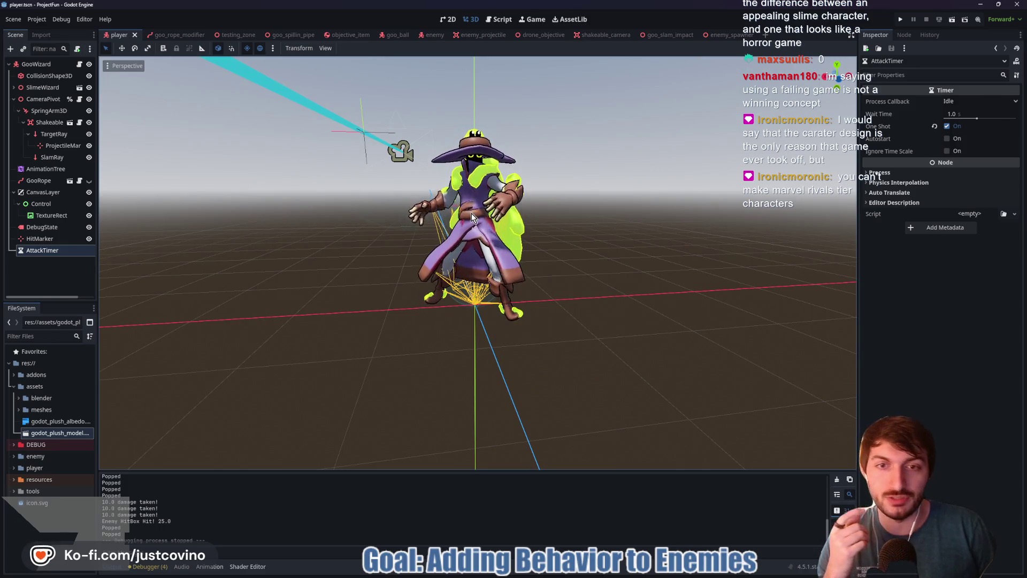
- Select the wizard's Robes mesh and move the view closer and lower
{"action": "left_click", "coordinate": [514, 273]}
{"action": "scroll", "coordinate": [557, 234], "scroll_direction": "up", "scroll_amount": 4}
{"action": "scroll", "coordinate": [614, 242], "scroll_direction": "down", "scroll_amount": 2}
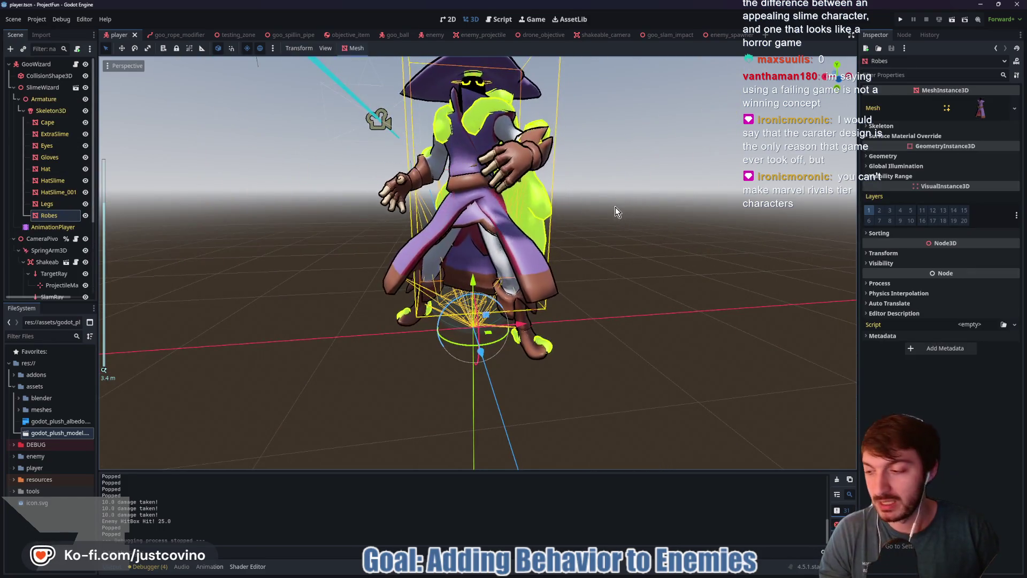
{"action": "scroll", "coordinate": [588, 230], "scroll_direction": "up", "scroll_amount": 1}
{"action": "mouse_move", "coordinate": [583, 235]}
{"action": "left_mouse_down"}
{"action": "mouse_move", "coordinate": [571, 269]}
{"action": "mouse_move", "coordinate": [571, 258]}
{"action": "left_mouse_up"}
{"action": "scroll", "coordinate": [570, 258], "scroll_direction": "down", "scroll_amount": 1}
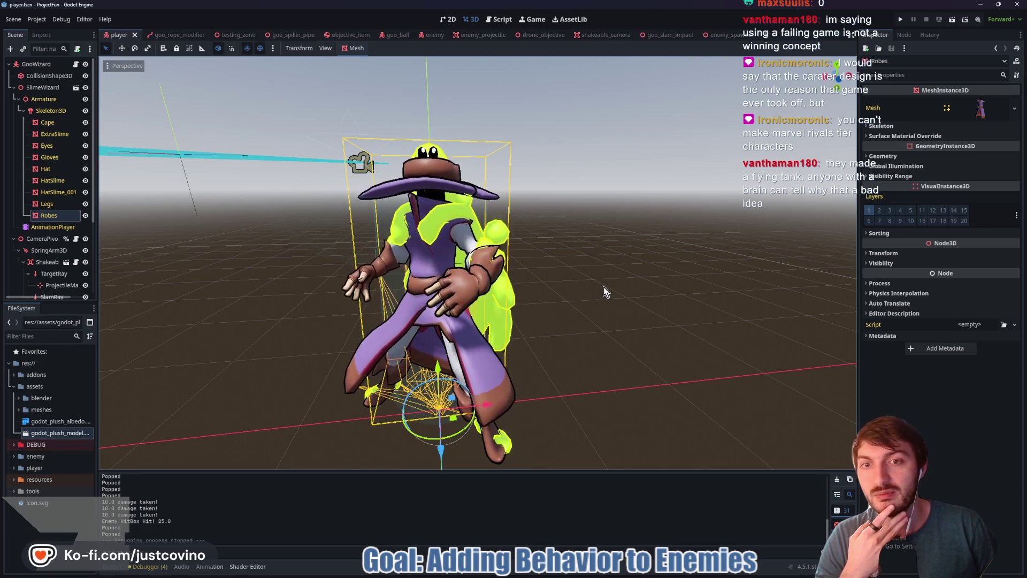
- Orbit and zoom in close on the slime on the wizard's hat, then bring up the file explorer
{"action": "mouse_move", "coordinate": [610, 295]}
{"action": "left_mouse_down"}
{"action": "mouse_move", "coordinate": [470, 294]}
{"action": "mouse_move", "coordinate": [581, 291]}
{"action": "mouse_move", "coordinate": [568, 277]}
{"action": "left_mouse_up"}
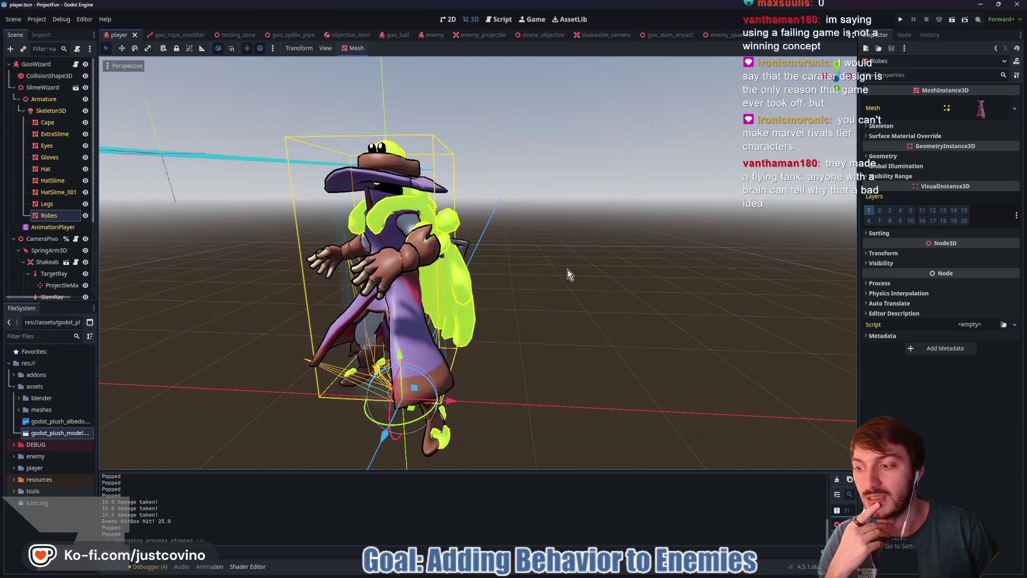
{"action": "mouse_move", "coordinate": [556, 298]}
{"action": "left_mouse_down"}
{"action": "mouse_move", "coordinate": [370, 313]}
{"action": "mouse_move", "coordinate": [591, 303]}
{"action": "mouse_move", "coordinate": [587, 296]}
{"action": "mouse_move", "coordinate": [570, 315]}
{"action": "mouse_move", "coordinate": [291, 310]}
{"action": "mouse_move", "coordinate": [402, 309]}
{"action": "mouse_move", "coordinate": [385, 298]}
{"action": "mouse_move", "coordinate": [534, 316]}
{"action": "mouse_move", "coordinate": [465, 252]}
{"action": "mouse_move", "coordinate": [377, 238]}
{"action": "left_mouse_up"}
{"action": "mouse_move", "coordinate": [449, 248]}
{"action": "left_mouse_down"}
{"action": "mouse_move", "coordinate": [552, 294]}
{"action": "mouse_move", "coordinate": [643, 252]}
{"action": "mouse_move", "coordinate": [577, 363]}
{"action": "mouse_move", "coordinate": [587, 365]}
{"action": "mouse_move", "coordinate": [601, 350]}
{"action": "mouse_move", "coordinate": [587, 328]}
{"action": "left_mouse_up"}
{"action": "scroll", "coordinate": [601, 350], "scroll_direction": "down", "scroll_amount": 2}
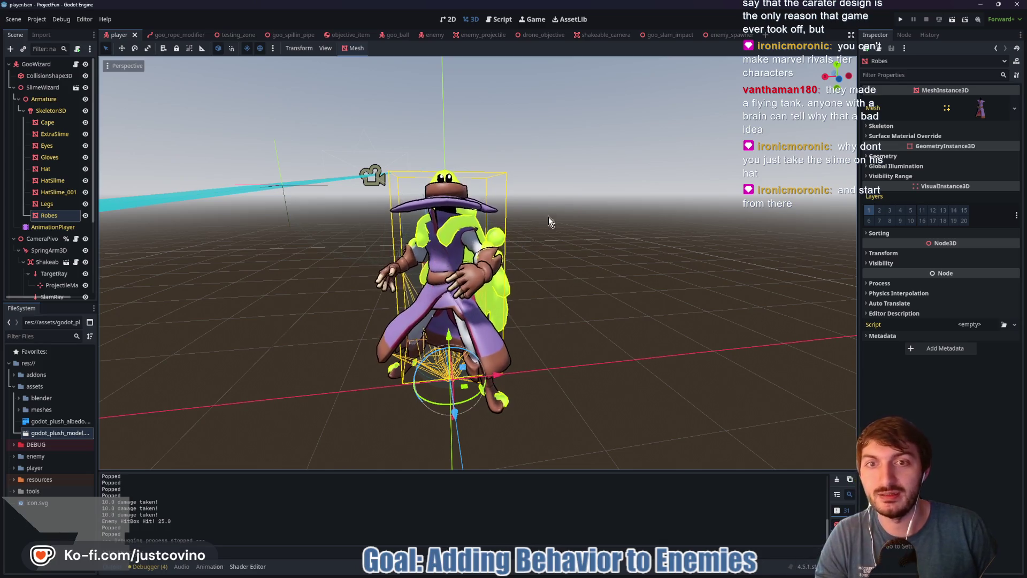
{"action": "scroll", "coordinate": [540, 242], "scroll_direction": "up", "scroll_amount": 2}
{"action": "scroll", "coordinate": [453, 297], "scroll_direction": "up", "scroll_amount": 5}
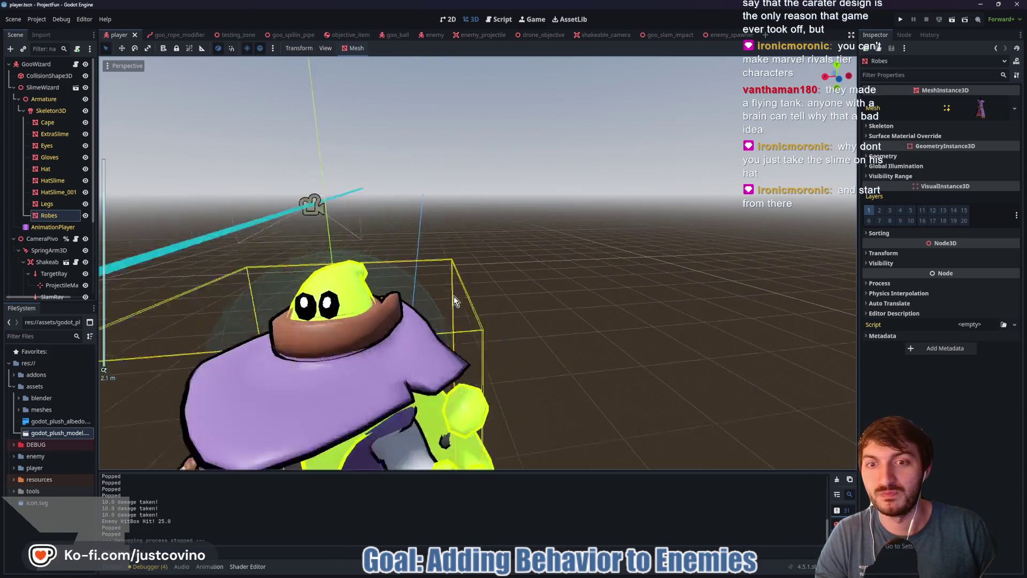
{"action": "scroll", "coordinate": [482, 306], "scroll_direction": "down", "scroll_amount": 5}
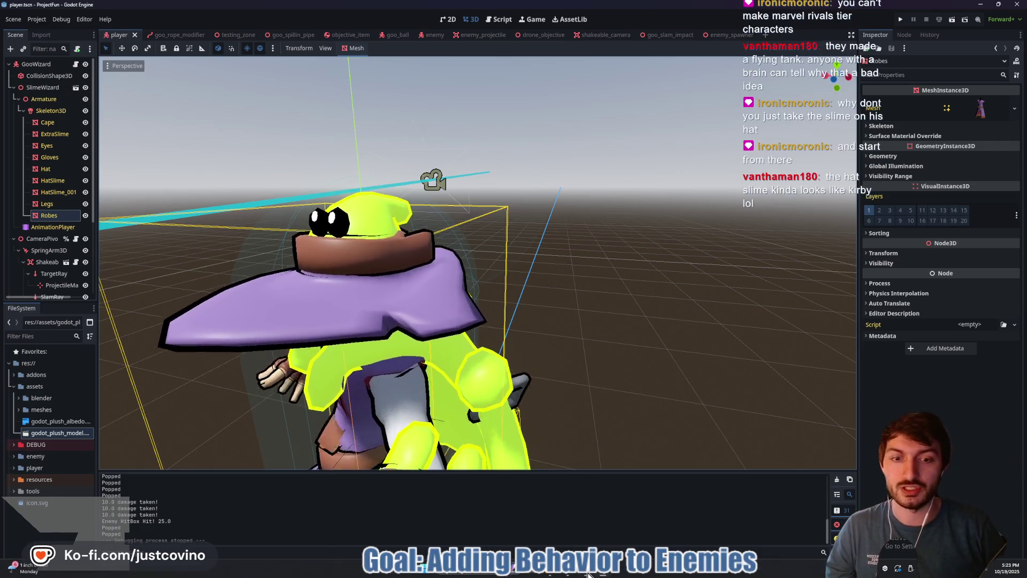
{"action": "left_click", "coordinate": [546, 575]}
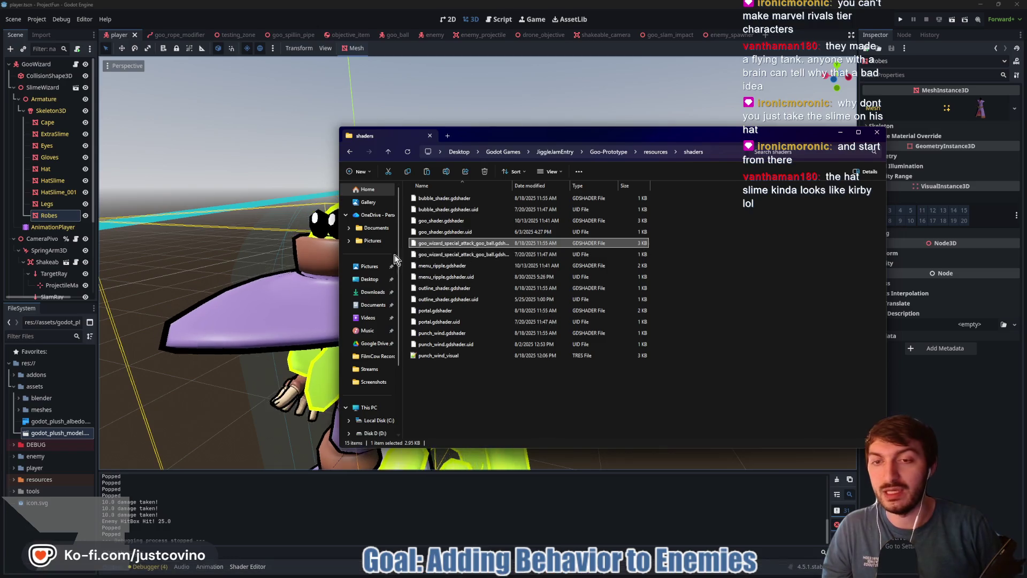
- Open goo1.blend from the Desktop folder in Blender
{"action": "left_click", "coordinate": [371, 279]}
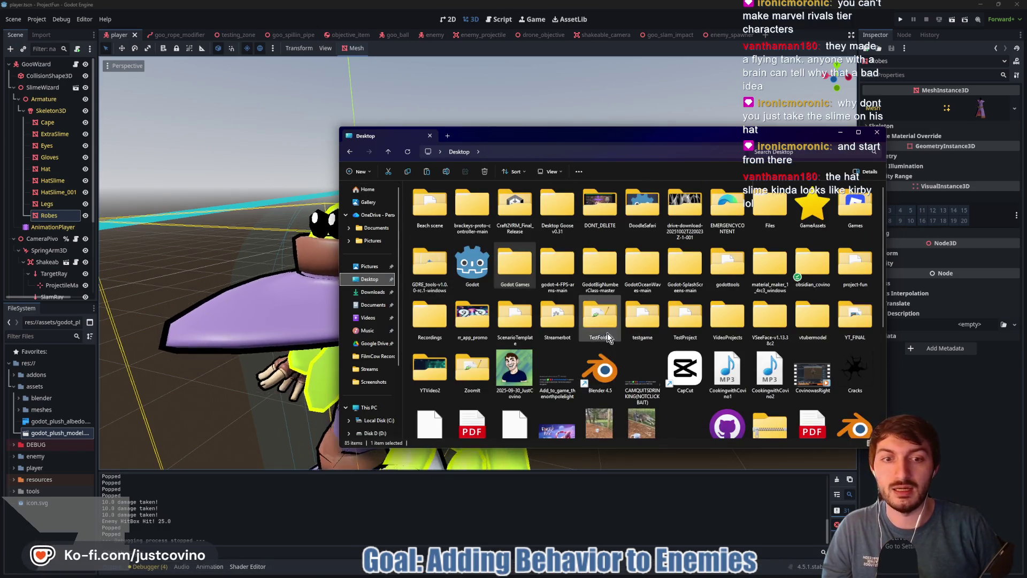
{"action": "scroll", "coordinate": [615, 329], "scroll_direction": "down", "scroll_amount": 3}
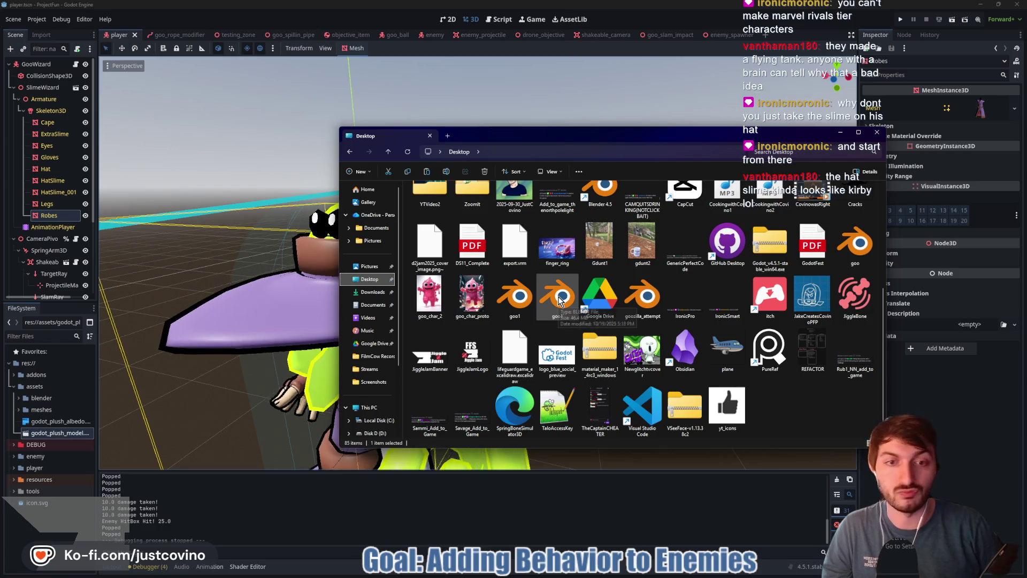
{"action": "double_click", "coordinate": [515, 300]}
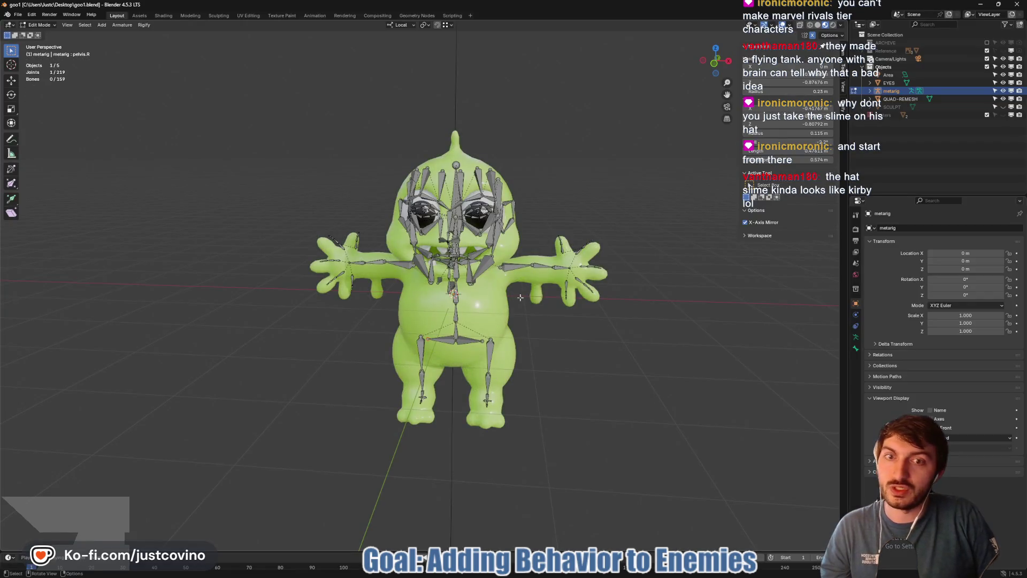
{"action": "mouse_move", "coordinate": [681, 393]}
{"action": "left_mouse_down"}
{"action": "mouse_move", "coordinate": [659, 392]}
{"action": "mouse_move", "coordinate": [639, 351]}
{"action": "mouse_move", "coordinate": [439, 349]}
{"action": "mouse_move", "coordinate": [603, 344]}
{"action": "left_mouse_up"}
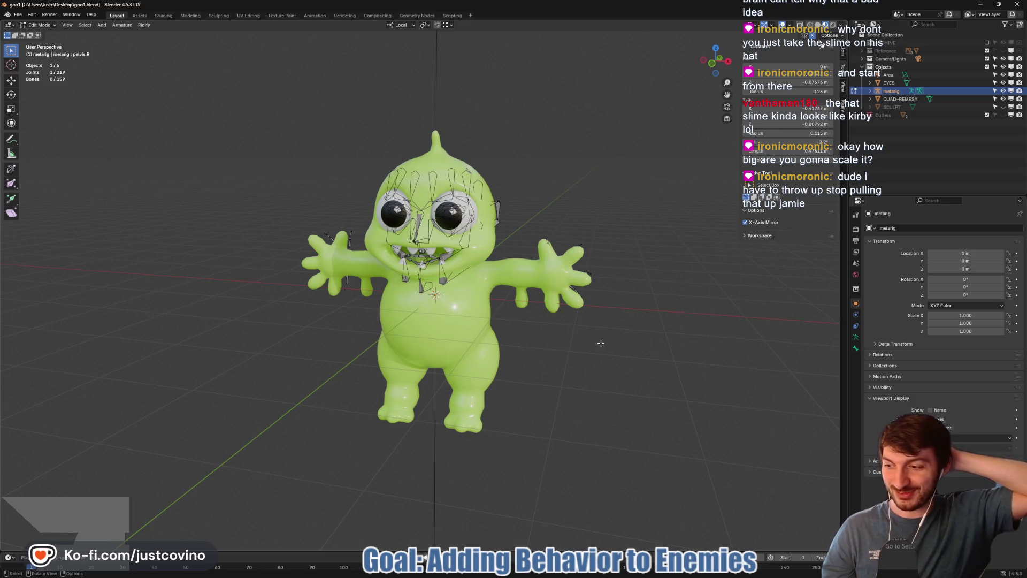
{"action": "mouse_move", "coordinate": [565, 361]}
{"action": "left_mouse_down"}
{"action": "mouse_move", "coordinate": [496, 358]}
{"action": "mouse_move", "coordinate": [560, 234]}
{"action": "left_mouse_up"}
{"action": "mouse_move", "coordinate": [505, 323]}
{"action": "left_mouse_down"}
{"action": "mouse_move", "coordinate": [543, 329]}
{"action": "mouse_move", "coordinate": [556, 310]}
{"action": "mouse_move", "coordinate": [551, 289]}
{"action": "mouse_move", "coordinate": [612, 310]}
{"action": "left_mouse_up"}
{"action": "scroll", "coordinate": [564, 332], "scroll_direction": "up", "scroll_amount": 10}
{"action": "scroll", "coordinate": [564, 333], "scroll_direction": "down", "scroll_amount": 8}
{"action": "scroll", "coordinate": [551, 287], "scroll_direction": "up", "scroll_amount": 4}
{"action": "scroll", "coordinate": [551, 287], "scroll_direction": "down", "scroll_amount": 5}
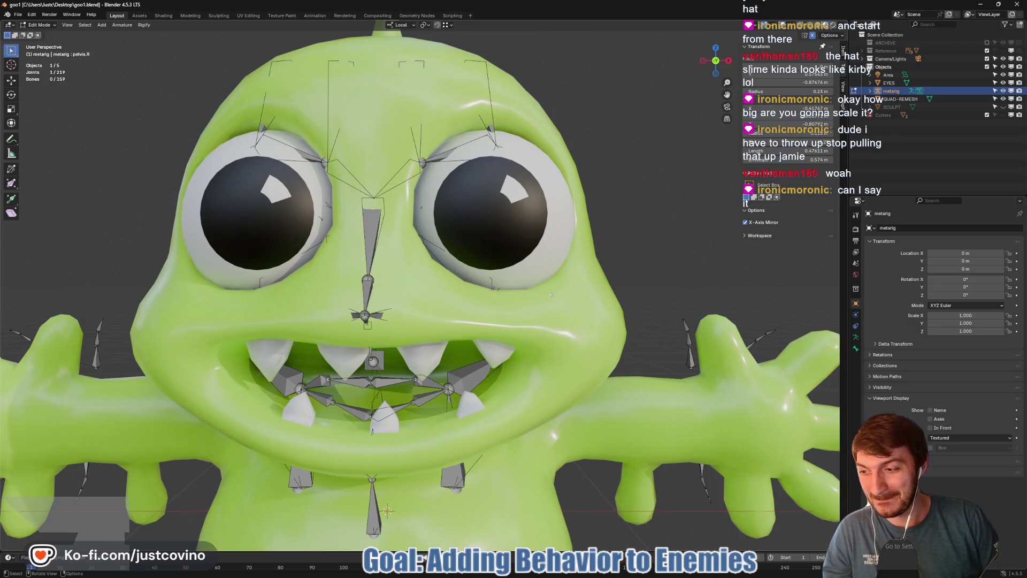
{"action": "scroll", "coordinate": [621, 263], "scroll_direction": "down", "scroll_amount": 5}
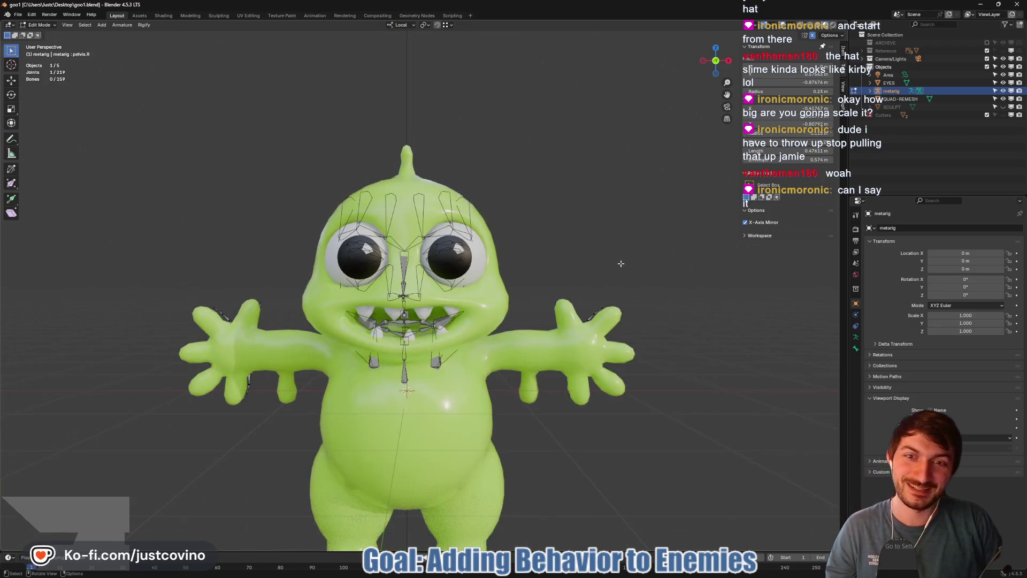
{"action": "mouse_move", "coordinate": [621, 264]}
{"action": "left_mouse_down"}
{"action": "mouse_move", "coordinate": [591, 270]}
{"action": "mouse_move", "coordinate": [573, 299]}
{"action": "left_mouse_up"}
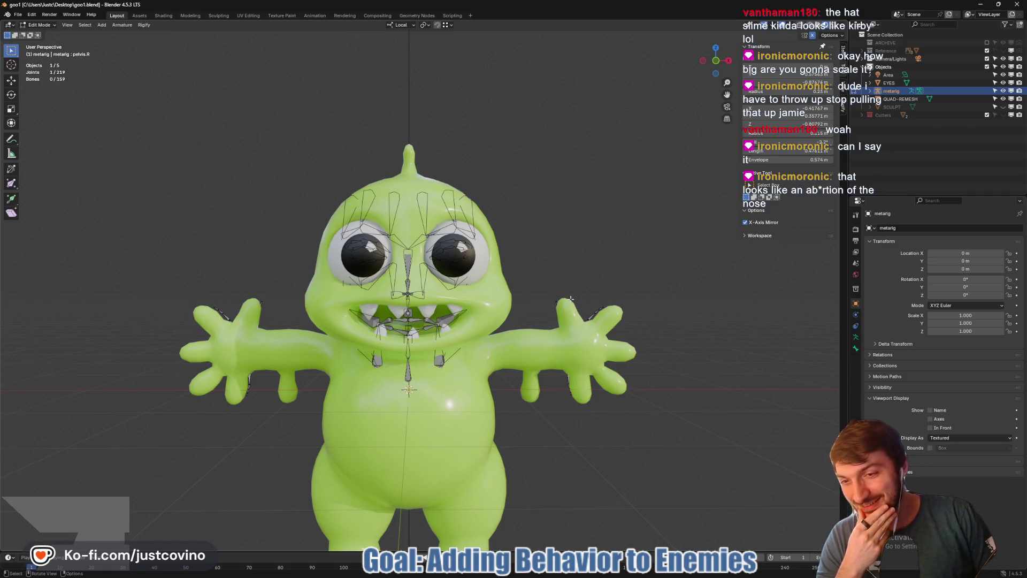
{"action": "mouse_move", "coordinate": [576, 291]}
{"action": "left_mouse_down"}
{"action": "mouse_move", "coordinate": [540, 295]}
{"action": "mouse_move", "coordinate": [564, 299]}
{"action": "left_mouse_up"}
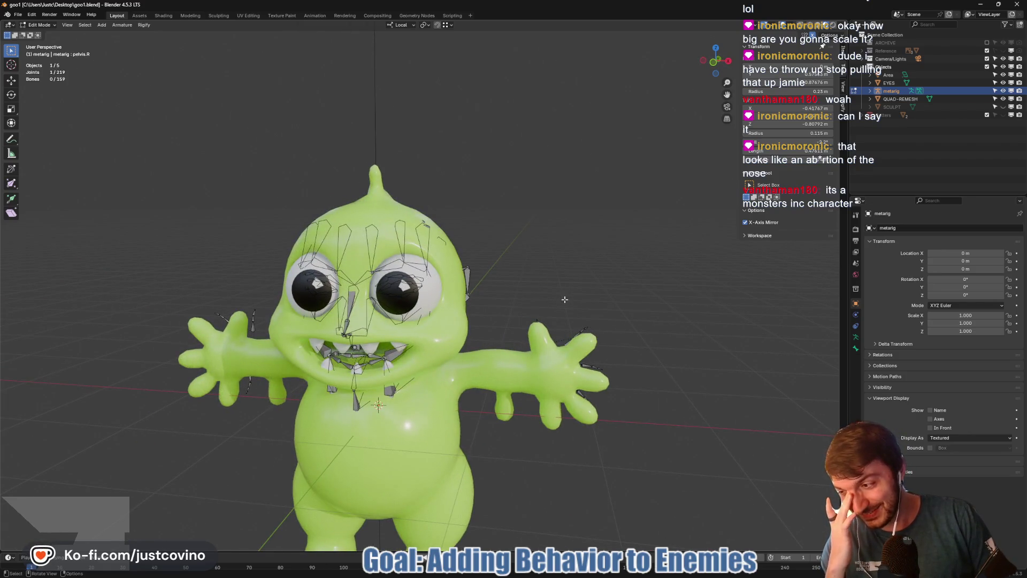
{"action": "scroll", "coordinate": [565, 299], "scroll_direction": "down", "scroll_amount": 1}
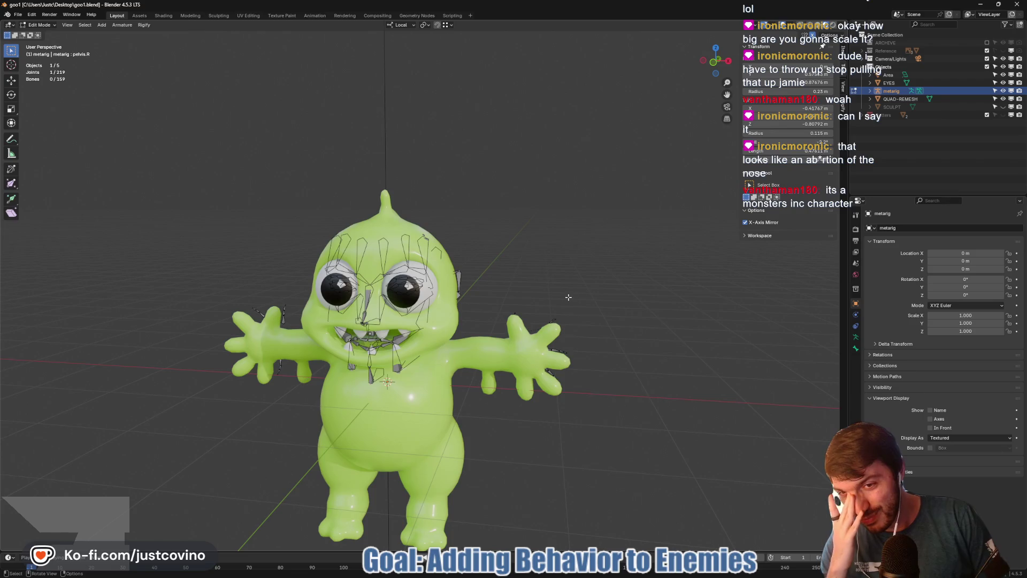
{"action": "mouse_move", "coordinate": [618, 300]}
{"action": "left_mouse_down"}
{"action": "mouse_move", "coordinate": [570, 297]}
{"action": "mouse_move", "coordinate": [620, 296]}
{"action": "mouse_move", "coordinate": [595, 369]}
{"action": "mouse_move", "coordinate": [521, 371]}
{"action": "left_mouse_up"}
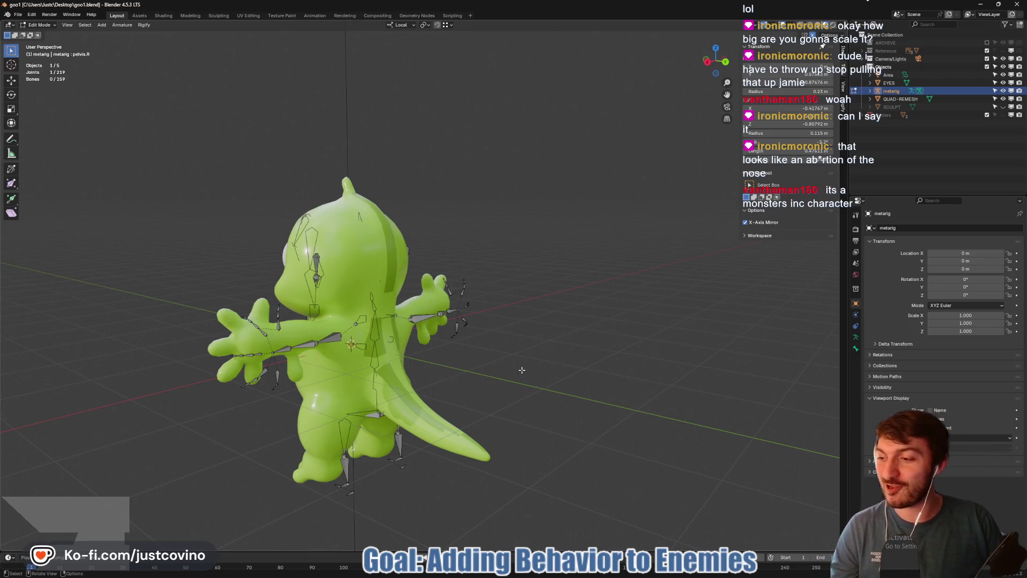
{"action": "mouse_move", "coordinate": [442, 211]}
{"action": "left_mouse_down"}
{"action": "mouse_move", "coordinate": [488, 246]}
{"action": "mouse_move", "coordinate": [482, 300]}
{"action": "mouse_move", "coordinate": [545, 193]}
{"action": "mouse_move", "coordinate": [558, 253]}
{"action": "mouse_move", "coordinate": [432, 253]}
{"action": "left_mouse_up"}
{"action": "left_click_drag", "start_coordinate": [503, 270], "coordinate": [494, 274]}
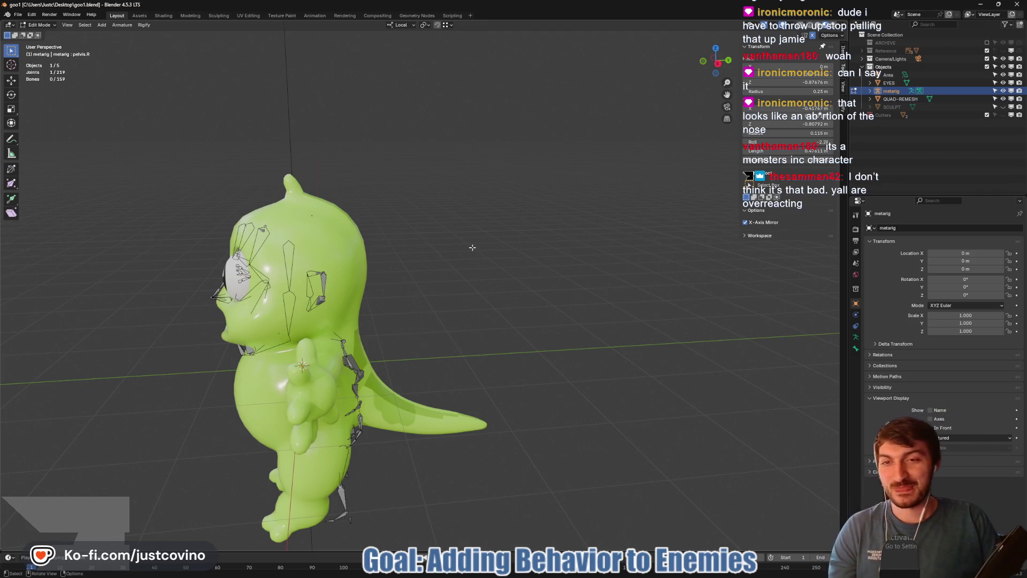
{"action": "mouse_move", "coordinate": [468, 250]}
{"action": "left_mouse_down"}
{"action": "mouse_move", "coordinate": [412, 236]}
{"action": "mouse_move", "coordinate": [512, 248]}
{"action": "left_mouse_up"}
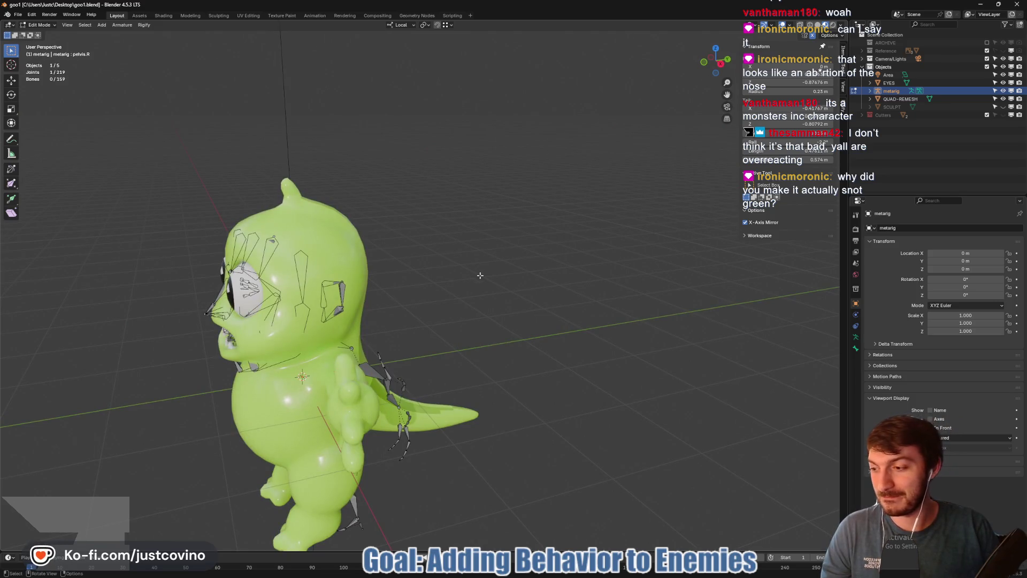
{"action": "key", "text": "Tab"}
{"action": "left_click", "coordinate": [344, 261]}
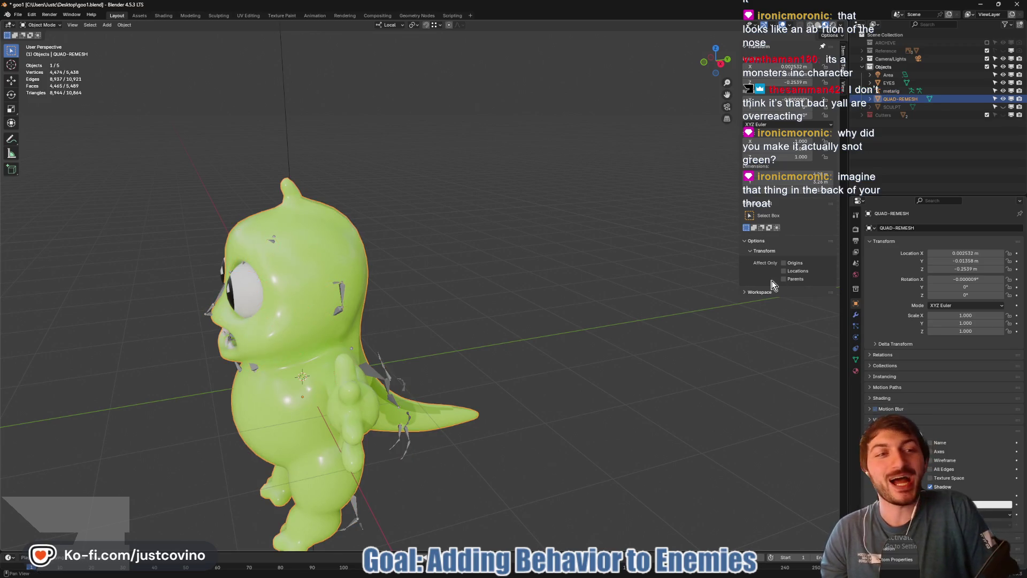
{"action": "left_click", "coordinate": [855, 371]}
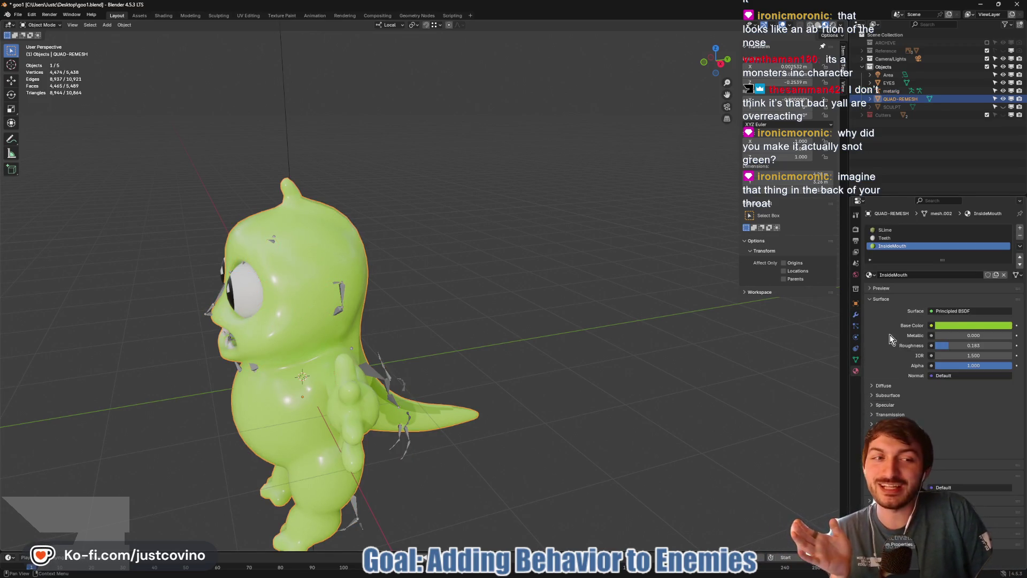
{"action": "left_click", "coordinate": [965, 326]}
{"action": "left_click_drag", "start_coordinate": [976, 238], "coordinate": [992, 248]}
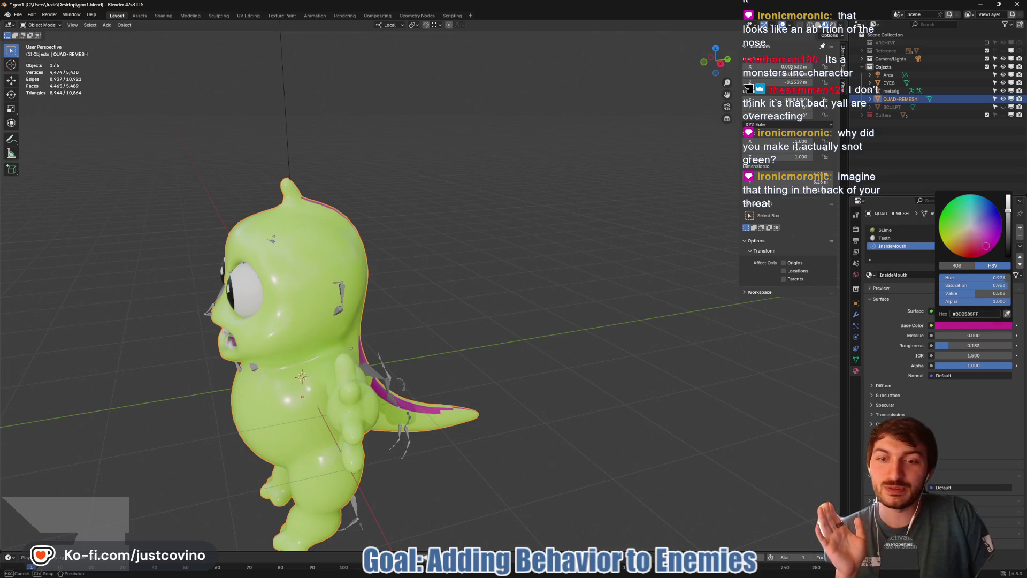
{"action": "key", "text": "Escape"}
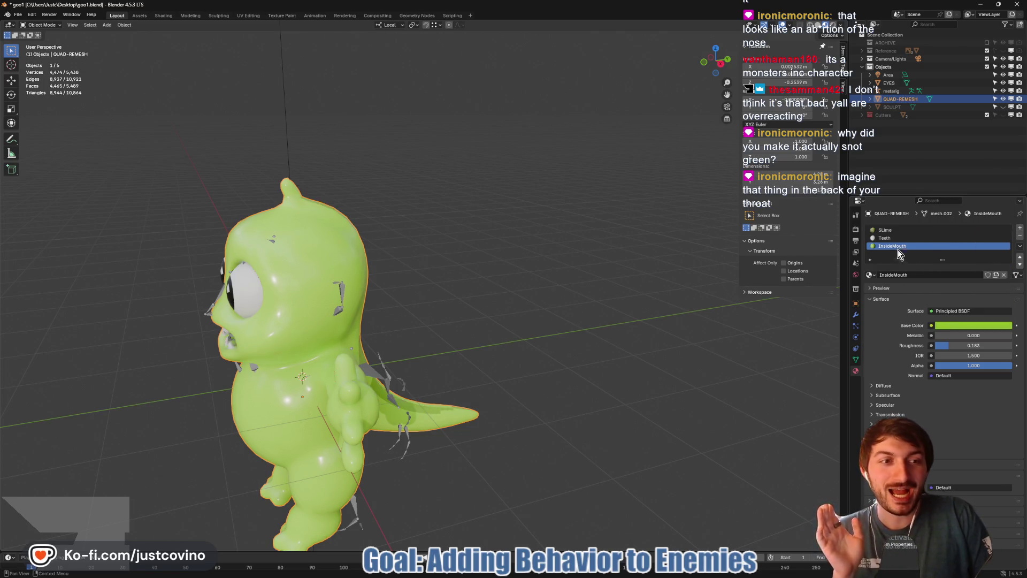
{"action": "left_click", "coordinate": [888, 230]}
{"action": "left_click", "coordinate": [957, 325]}
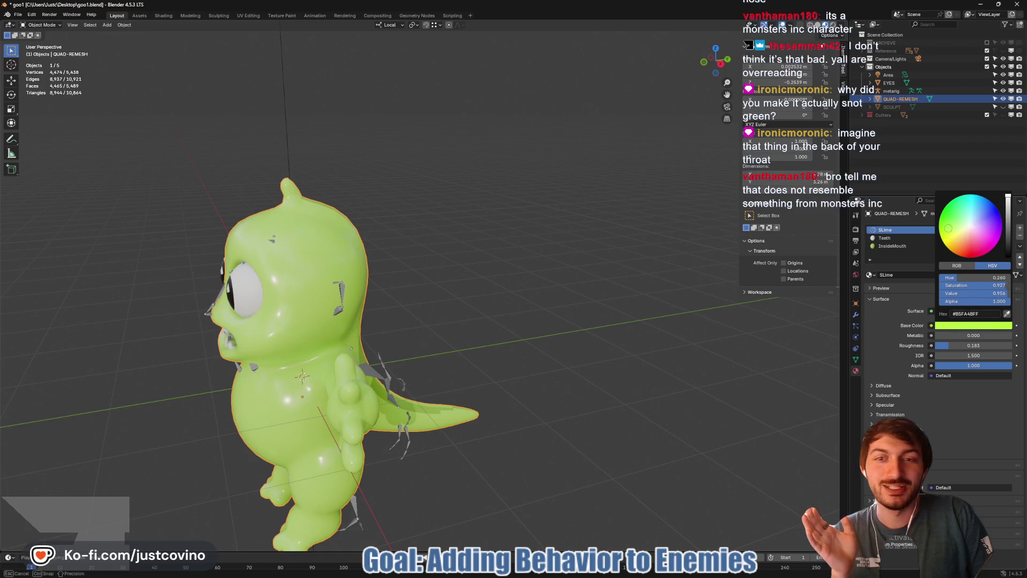
{"action": "left_click_drag", "start_coordinate": [946, 230], "coordinate": [943, 215]}
{"action": "left_click_drag", "start_coordinate": [586, 391], "coordinate": [626, 391]}
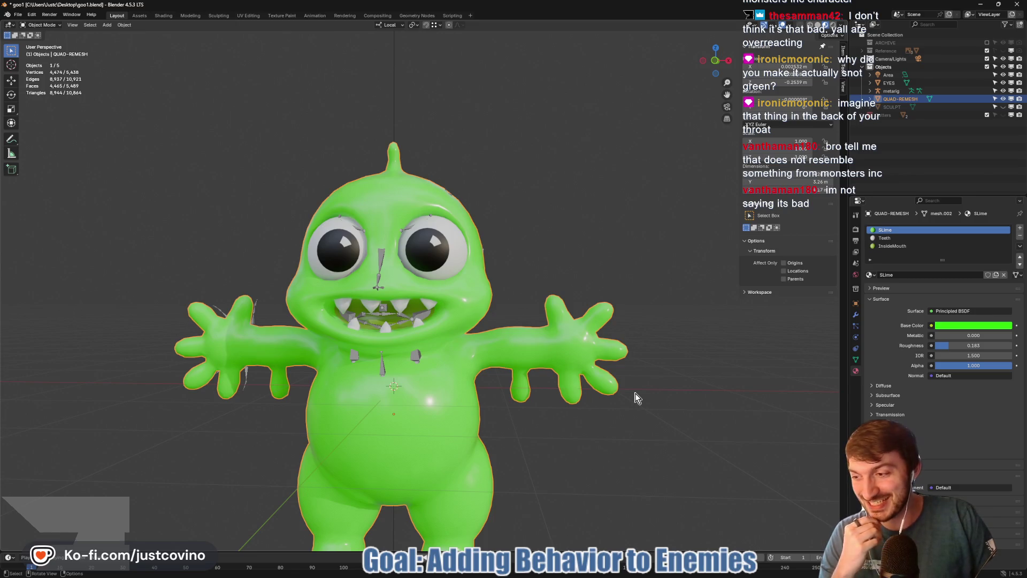
{"action": "left_click_drag", "start_coordinate": [666, 384], "coordinate": [666, 375]}
{"action": "scroll", "coordinate": [666, 374], "scroll_direction": "down", "scroll_amount": 1}
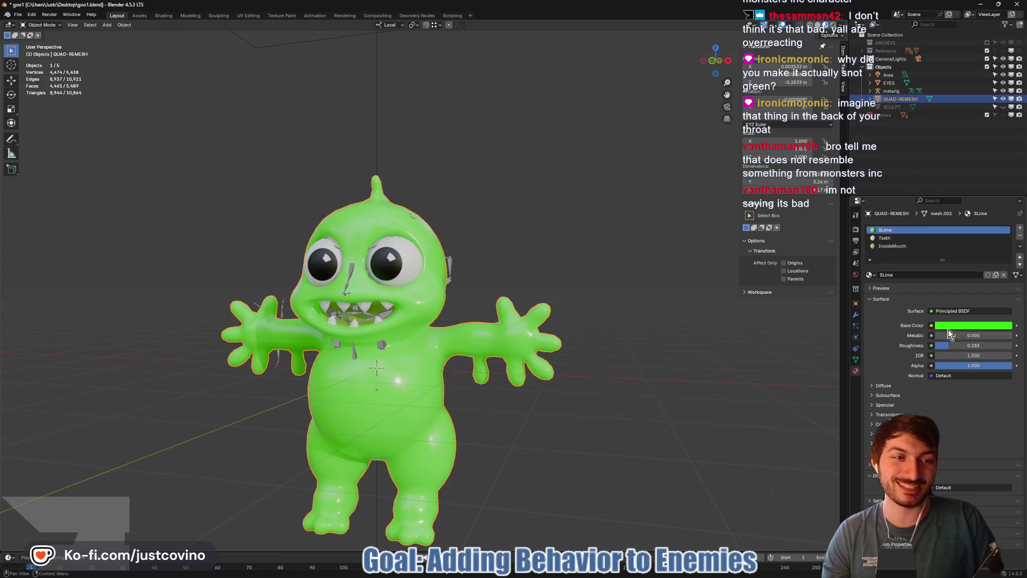
{"action": "left_click", "coordinate": [975, 325]}
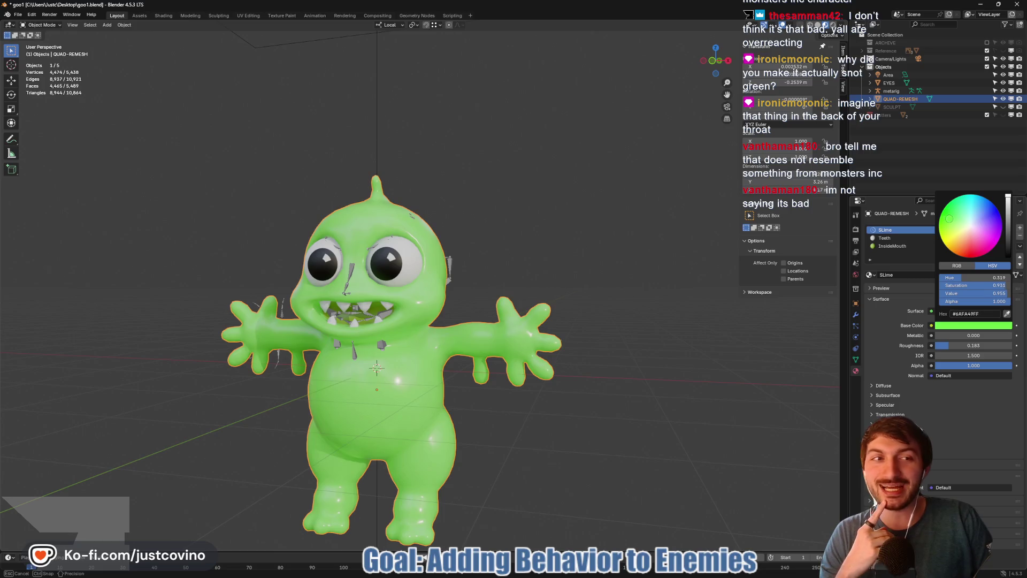
{"action": "mouse_move", "coordinate": [961, 210]}
{"action": "left_mouse_down"}
{"action": "mouse_move", "coordinate": [987, 204]}
{"action": "mouse_move", "coordinate": [998, 230]}
{"action": "mouse_move", "coordinate": [983, 253]}
{"action": "mouse_move", "coordinate": [958, 253]}
{"action": "mouse_move", "coordinate": [941, 234]}
{"action": "mouse_move", "coordinate": [979, 197]}
{"action": "mouse_move", "coordinate": [1002, 229]}
{"action": "left_mouse_up"}
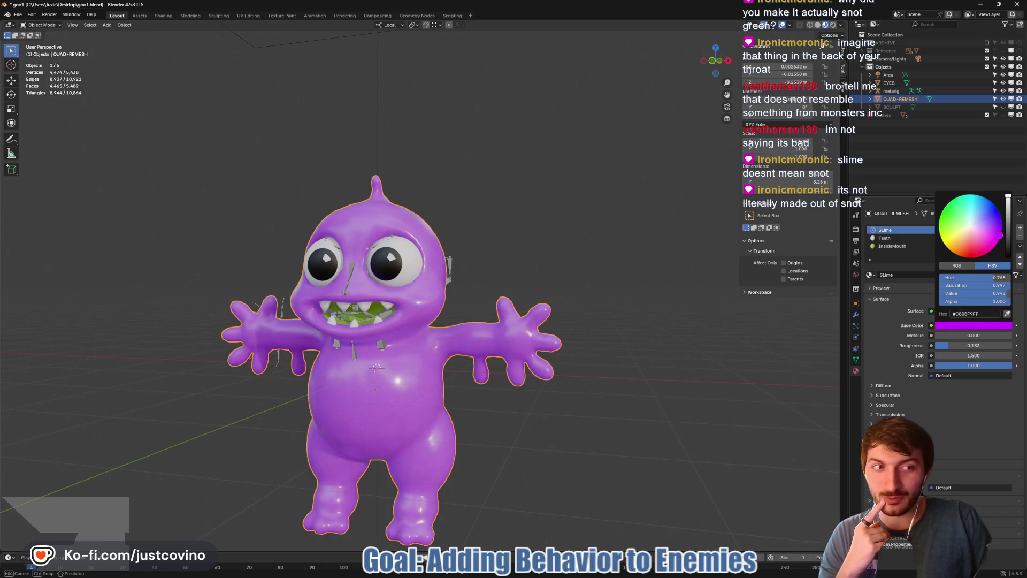
{"action": "left_click_drag", "start_coordinate": [996, 234], "coordinate": [994, 239]}
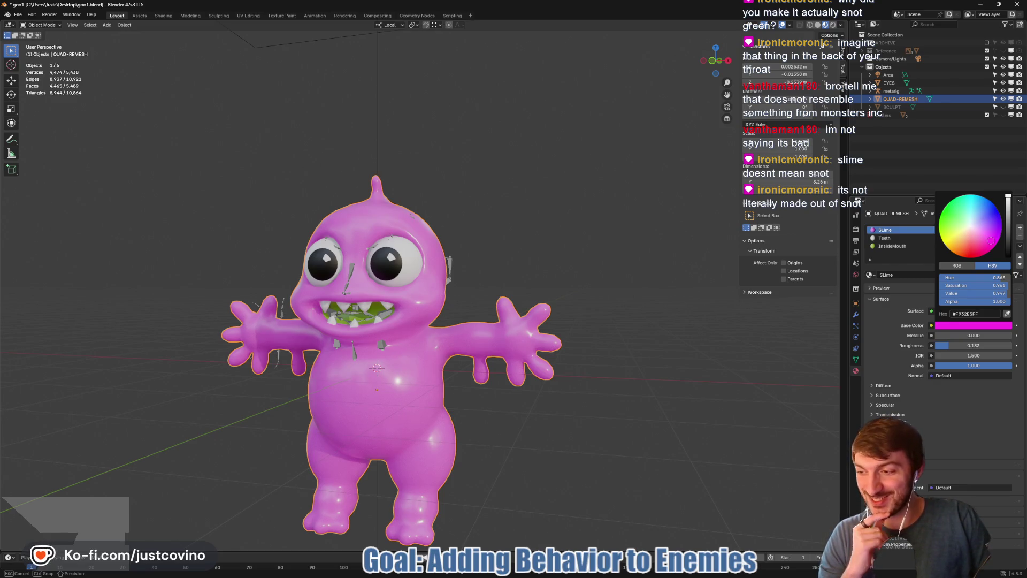
{"action": "mouse_move", "coordinate": [990, 241]}
{"action": "left_mouse_down"}
{"action": "mouse_move", "coordinate": [967, 218]}
{"action": "mouse_move", "coordinate": [960, 229]}
{"action": "mouse_move", "coordinate": [983, 223]}
{"action": "mouse_move", "coordinate": [967, 232]}
{"action": "mouse_move", "coordinate": [976, 225]}
{"action": "mouse_move", "coordinate": [960, 217]}
{"action": "mouse_move", "coordinate": [985, 198]}
{"action": "left_mouse_up"}
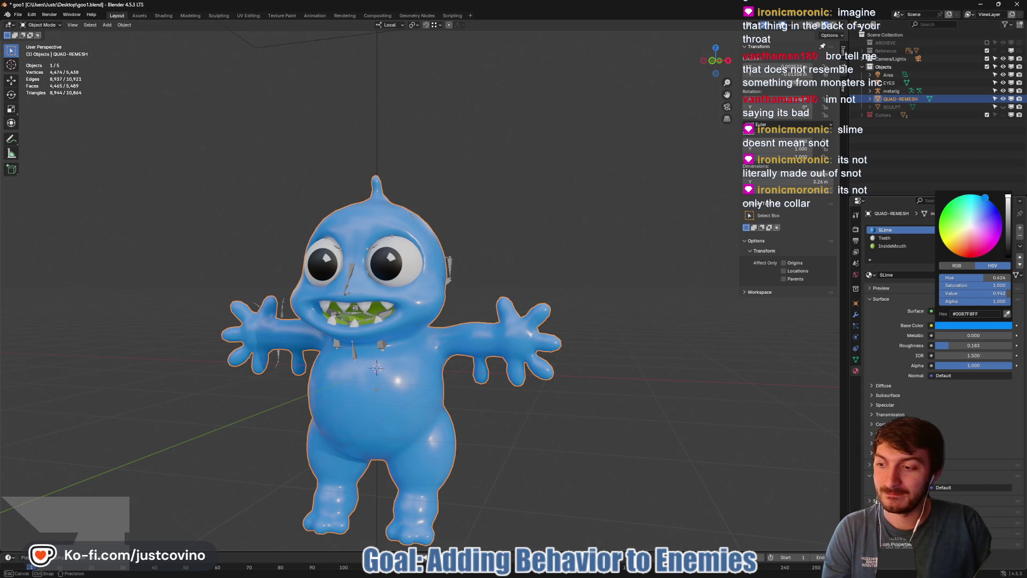
{"action": "mouse_move", "coordinate": [986, 198]}
{"action": "left_mouse_down"}
{"action": "mouse_move", "coordinate": [996, 222]}
{"action": "mouse_move", "coordinate": [958, 246]}
{"action": "mouse_move", "coordinate": [947, 204]}
{"action": "mouse_move", "coordinate": [985, 199]}
{"action": "mouse_move", "coordinate": [949, 249]}
{"action": "mouse_move", "coordinate": [955, 215]}
{"action": "mouse_move", "coordinate": [961, 236]}
{"action": "mouse_move", "coordinate": [961, 224]}
{"action": "mouse_move", "coordinate": [967, 230]}
{"action": "left_mouse_up"}
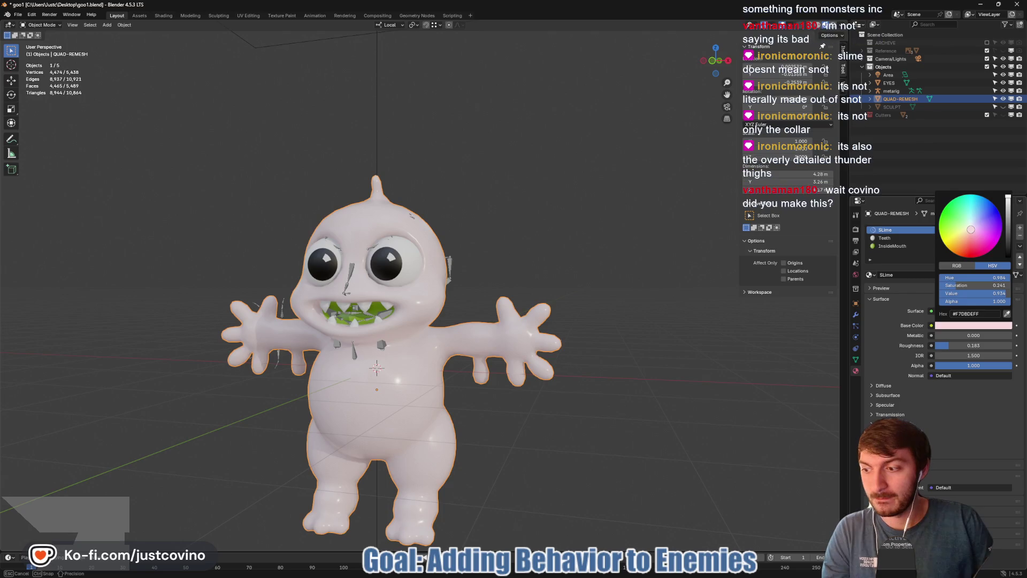
{"action": "left_click_drag", "start_coordinate": [970, 230], "coordinate": [987, 242]}
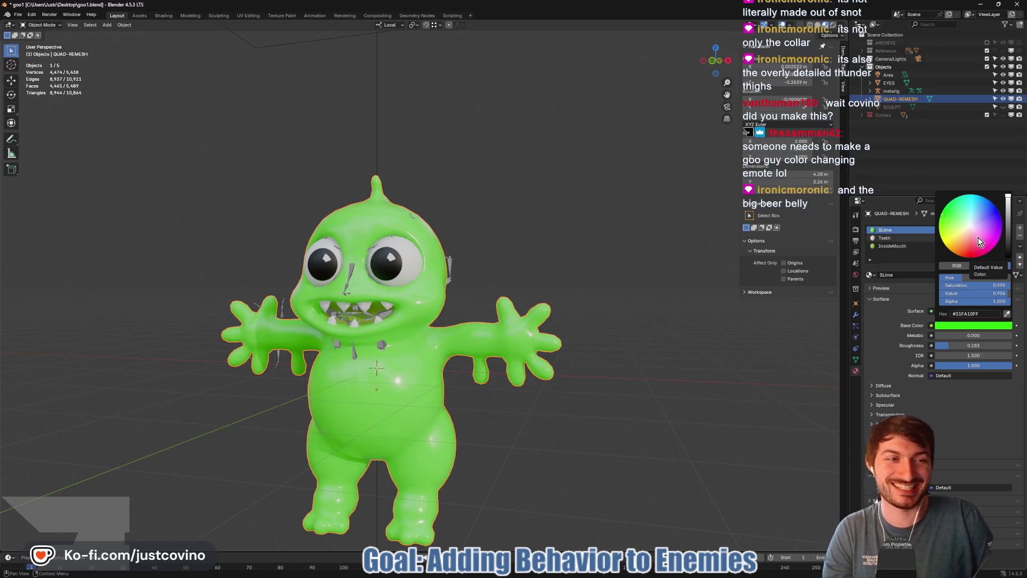
{"action": "mouse_move", "coordinate": [615, 436]}
{"action": "left_mouse_down"}
{"action": "mouse_move", "coordinate": [605, 387]}
{"action": "mouse_move", "coordinate": [670, 408]}
{"action": "mouse_move", "coordinate": [648, 410]}
{"action": "mouse_move", "coordinate": [699, 399]}
{"action": "mouse_move", "coordinate": [595, 386]}
{"action": "mouse_move", "coordinate": [573, 406]}
{"action": "mouse_move", "coordinate": [589, 395]}
{"action": "mouse_move", "coordinate": [551, 401]}
{"action": "mouse_move", "coordinate": [555, 413]}
{"action": "left_mouse_up"}
{"action": "scroll", "coordinate": [555, 413], "scroll_direction": "down", "scroll_amount": 5}
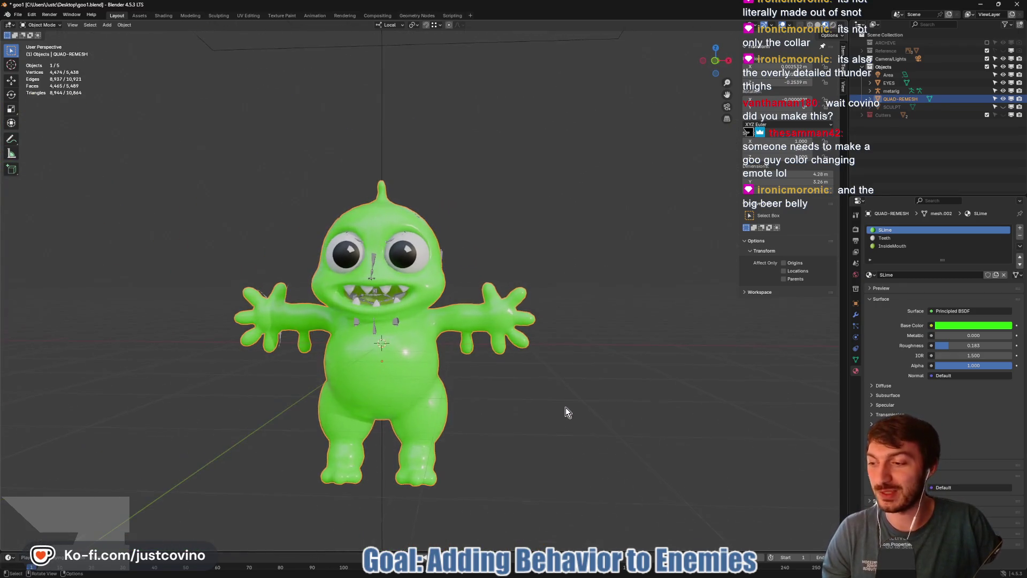
{"action": "mouse_move", "coordinate": [486, 394]}
{"action": "left_mouse_down"}
{"action": "mouse_move", "coordinate": [606, 381]}
{"action": "mouse_move", "coordinate": [485, 365]}
{"action": "left_mouse_up"}
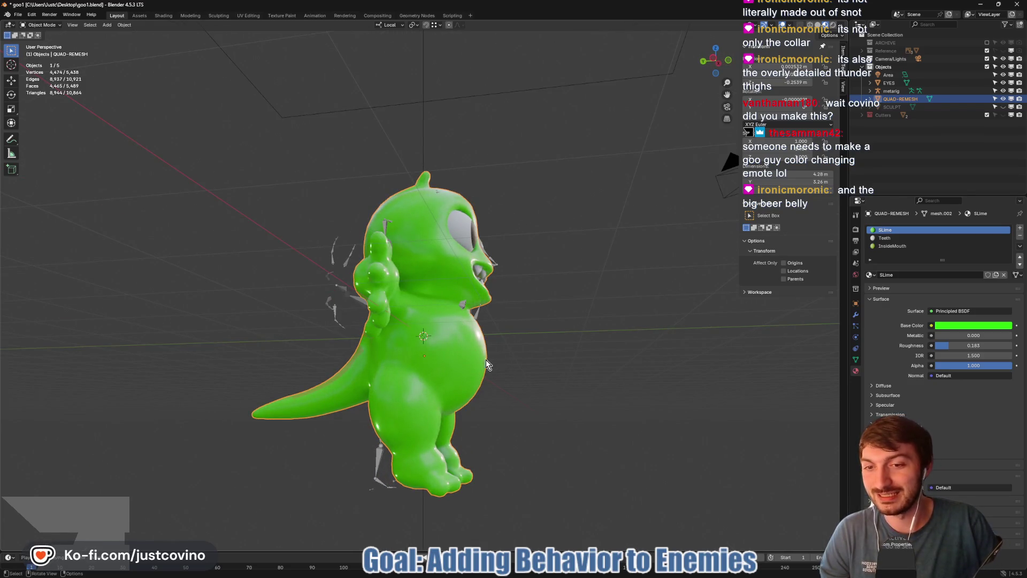
{"action": "left_click_drag", "start_coordinate": [578, 344], "coordinate": [512, 355]}
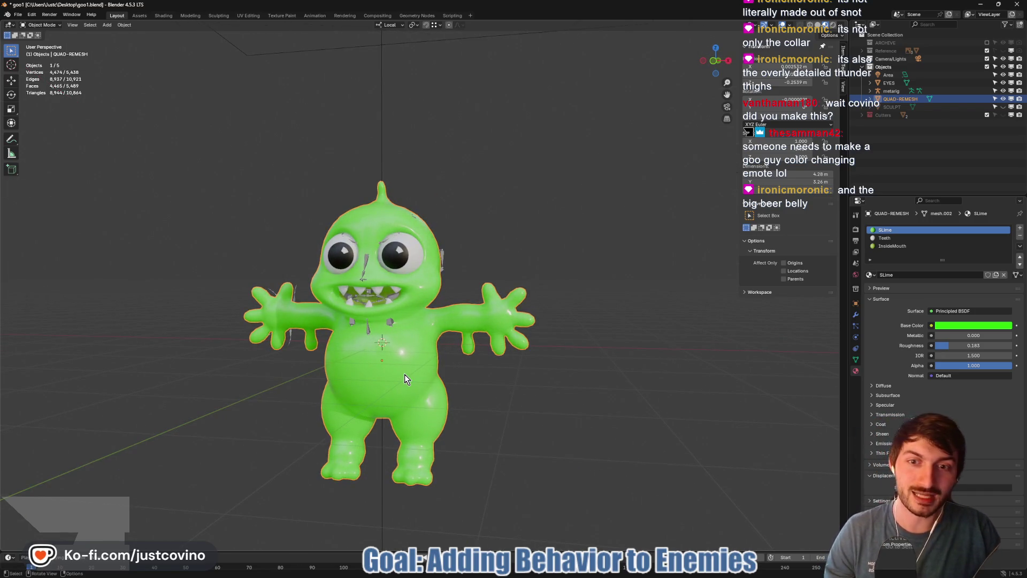
{"action": "key", "text": "Tab"}
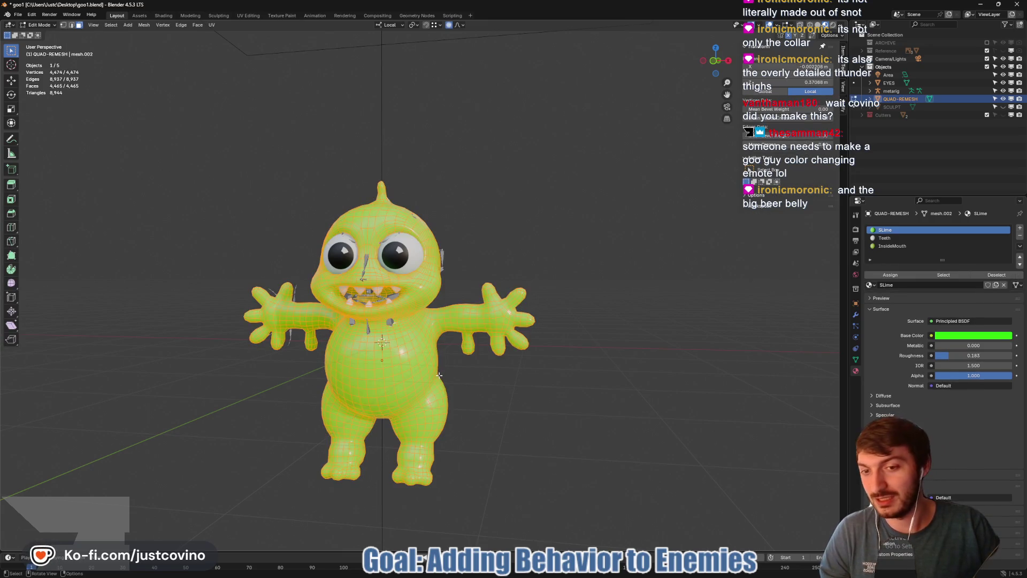
{"action": "key", "text": "s"}
{"action": "key", "text": "z"}
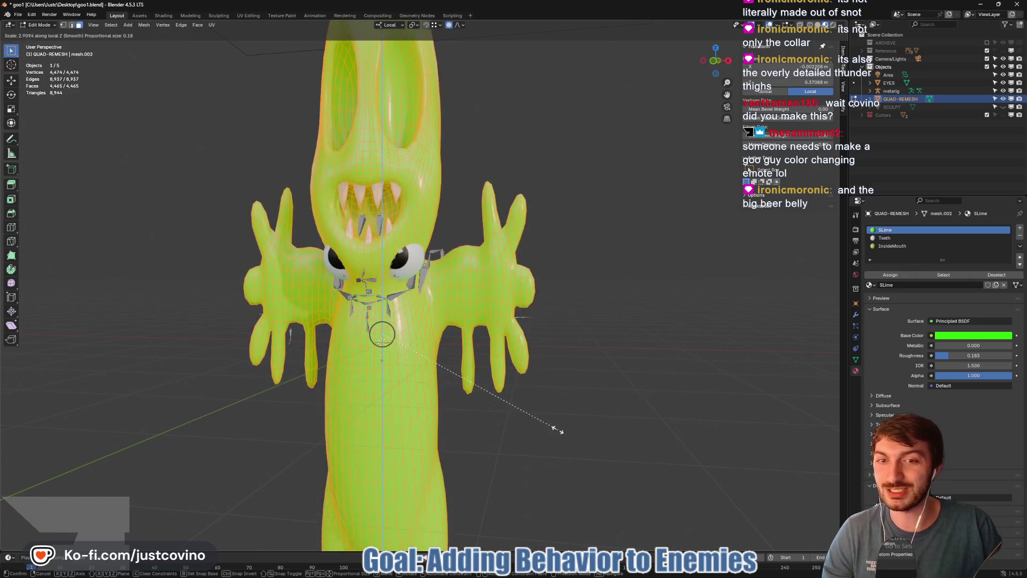
{"action": "key", "text": "Escape"}
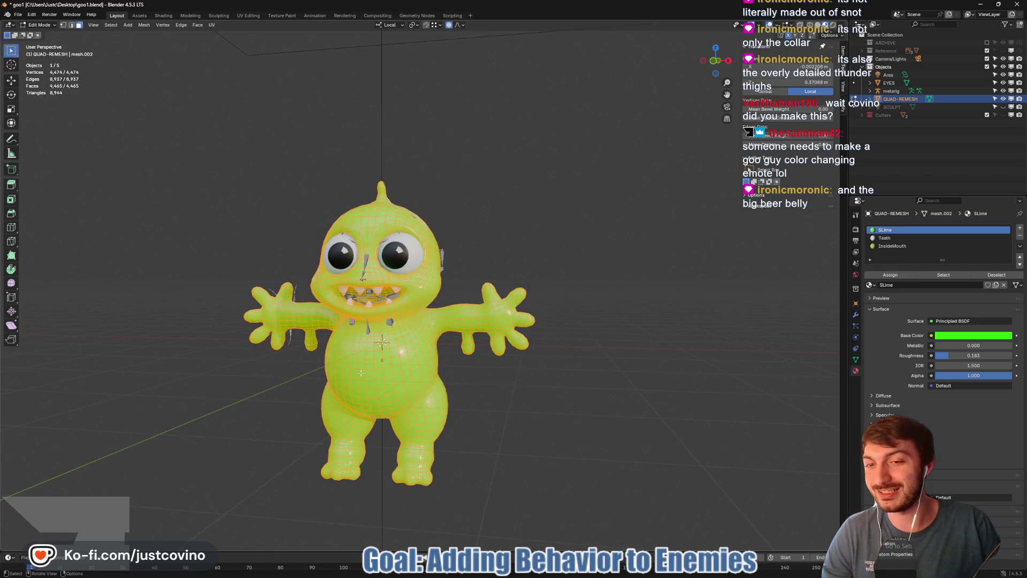
{"action": "key", "text": "Tab"}
{"action": "left_click_drag", "start_coordinate": [369, 380], "coordinate": [620, 406]}
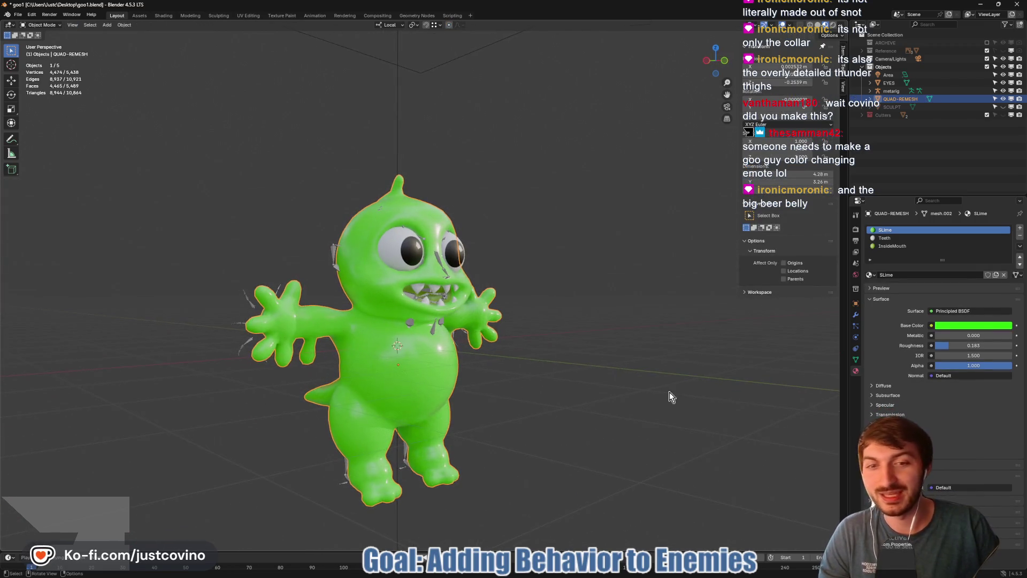
- Change the SLime base colour to bright green #09F914 after trying orange, yellow, blue and magenta
{"action": "left_click", "coordinate": [955, 324]}
{"action": "mouse_move", "coordinate": [963, 238]}
{"action": "left_mouse_down"}
{"action": "mouse_move", "coordinate": [951, 223]}
{"action": "mouse_move", "coordinate": [947, 240]}
{"action": "mouse_move", "coordinate": [961, 256]}
{"action": "mouse_move", "coordinate": [952, 251]}
{"action": "left_mouse_up"}
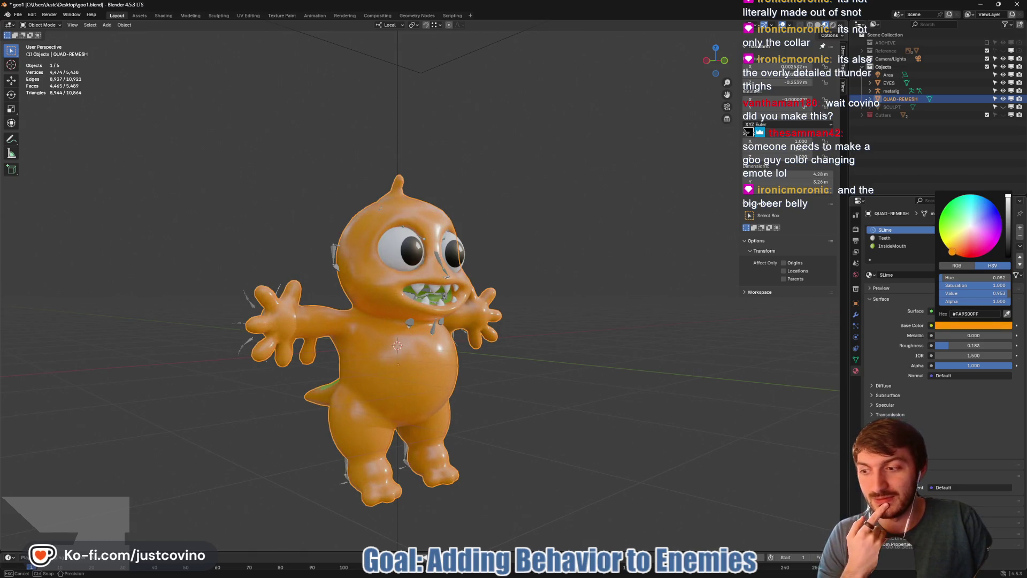
{"action": "mouse_move", "coordinate": [951, 250]}
{"action": "left_mouse_down"}
{"action": "mouse_move", "coordinate": [953, 217]}
{"action": "mouse_move", "coordinate": [993, 211]}
{"action": "mouse_move", "coordinate": [1000, 238]}
{"action": "mouse_move", "coordinate": [990, 212]}
{"action": "mouse_move", "coordinate": [949, 231]}
{"action": "mouse_move", "coordinate": [956, 200]}
{"action": "left_mouse_up"}
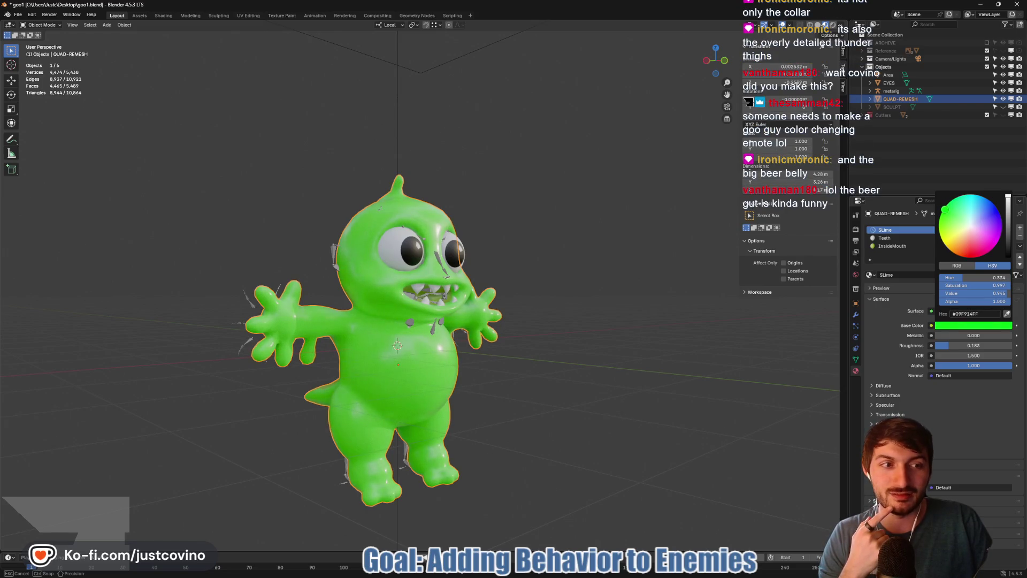
{"action": "left_click", "coordinate": [642, 344]}
{"action": "mouse_move", "coordinate": [642, 344]}
{"action": "left_mouse_down"}
{"action": "mouse_move", "coordinate": [505, 358]}
{"action": "mouse_move", "coordinate": [525, 370]}
{"action": "left_mouse_up"}
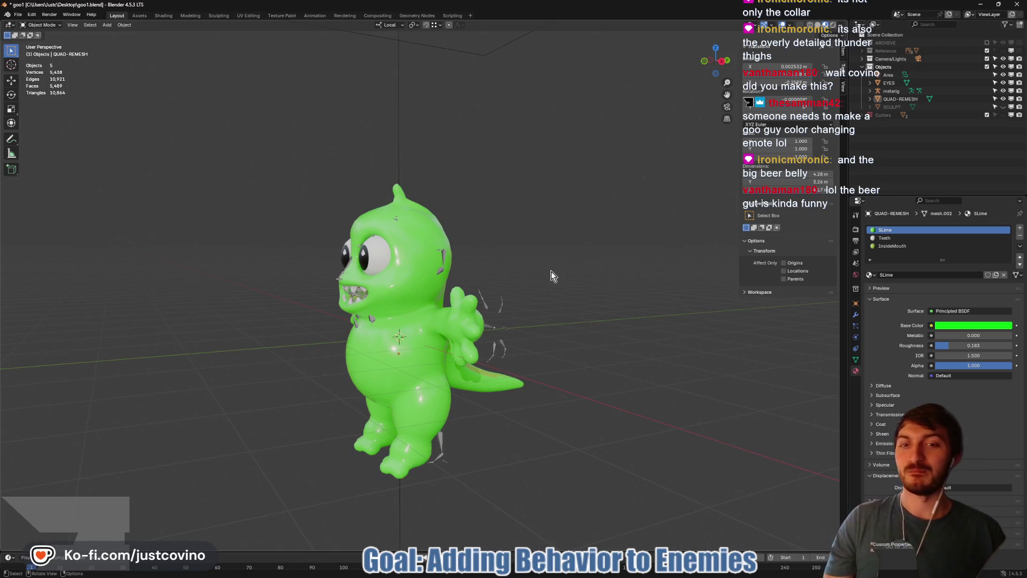
{"action": "left_click_drag", "start_coordinate": [557, 293], "coordinate": [515, 279]}
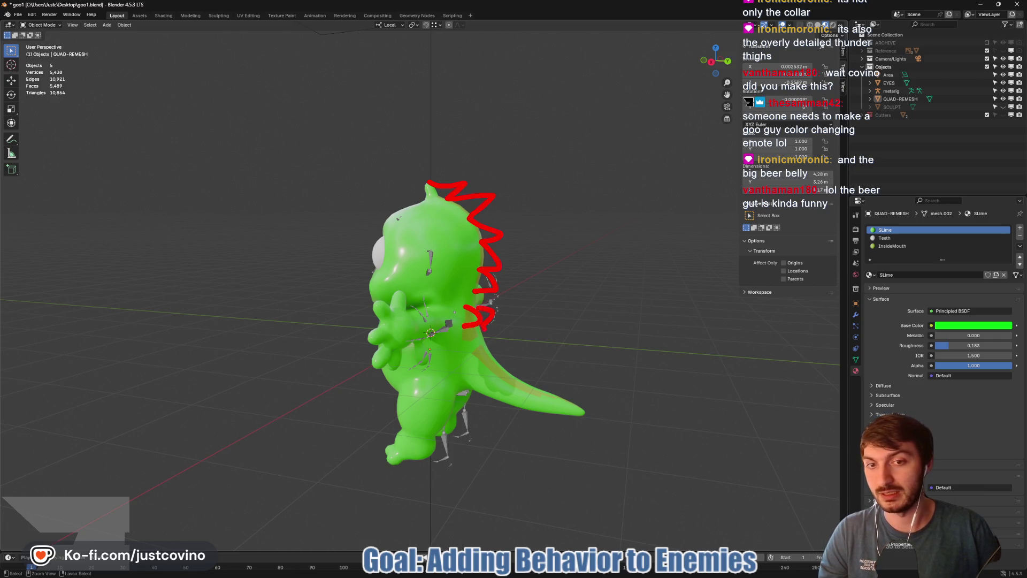
{"action": "mouse_move", "coordinate": [486, 345]}
{"action": "left_mouse_down"}
{"action": "mouse_move", "coordinate": [498, 369]}
{"action": "mouse_move", "coordinate": [542, 400]}
{"action": "left_mouse_up"}
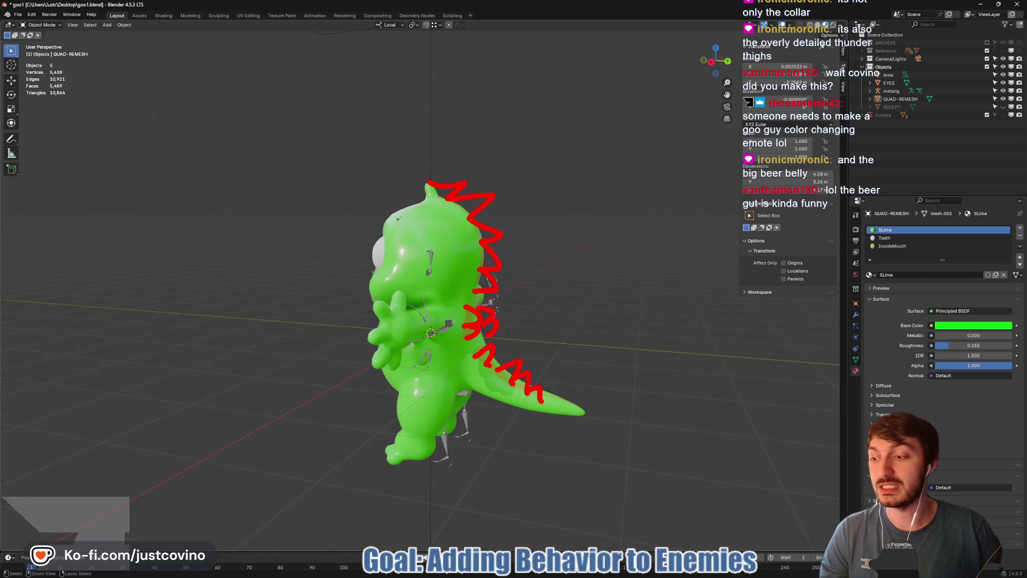
{"action": "mouse_move", "coordinate": [580, 348]}
{"action": "left_mouse_down"}
{"action": "mouse_move", "coordinate": [523, 275]}
{"action": "mouse_move", "coordinate": [499, 294]}
{"action": "left_mouse_up"}
{"action": "left_click", "coordinate": [498, 292]}
{"action": "key", "text": "Tab"}
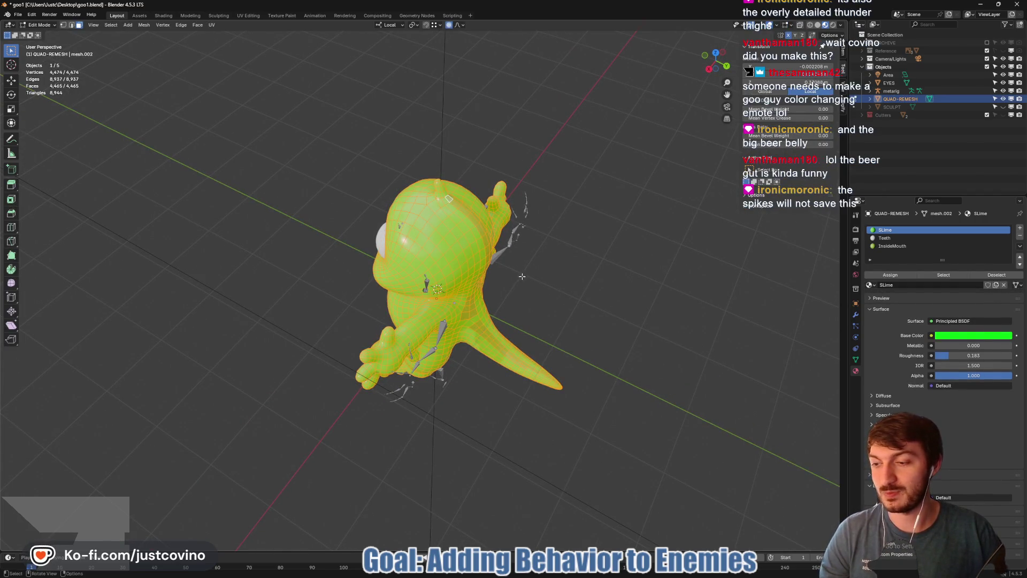
{"action": "mouse_move", "coordinate": [532, 259]}
{"action": "left_mouse_down"}
{"action": "mouse_move", "coordinate": [626, 254]}
{"action": "mouse_move", "coordinate": [603, 256]}
{"action": "mouse_move", "coordinate": [605, 278]}
{"action": "mouse_move", "coordinate": [502, 284]}
{"action": "mouse_move", "coordinate": [585, 278]}
{"action": "left_mouse_up"}
{"action": "key", "text": "Tab"}
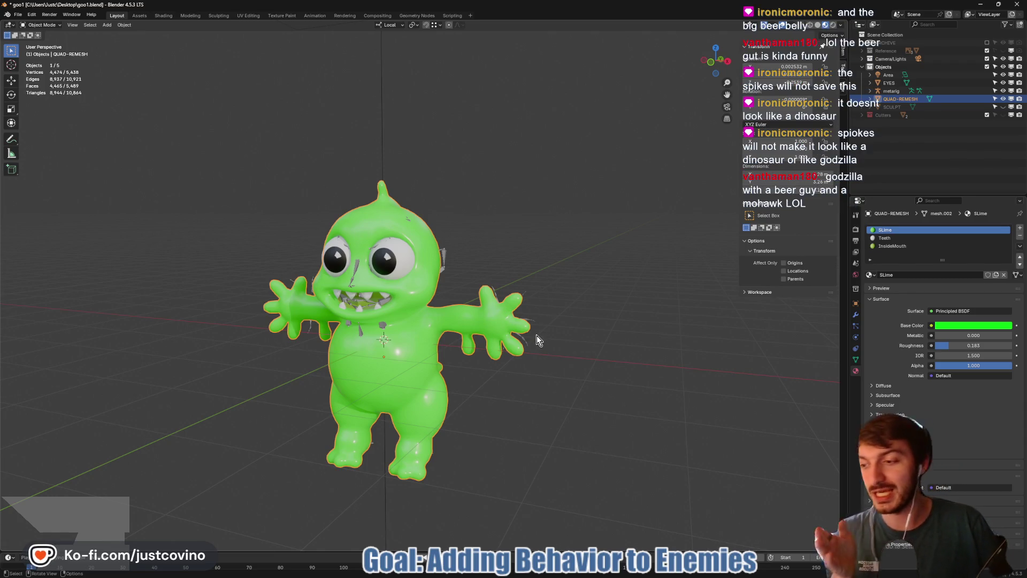
- Orbit to view the goo character's back and tail, clear the spike sketch, and return to front
{"action": "mouse_move", "coordinate": [544, 367]}
{"action": "left_mouse_down"}
{"action": "mouse_move", "coordinate": [498, 374]}
{"action": "mouse_move", "coordinate": [563, 365]}
{"action": "mouse_move", "coordinate": [540, 354]}
{"action": "left_mouse_up"}
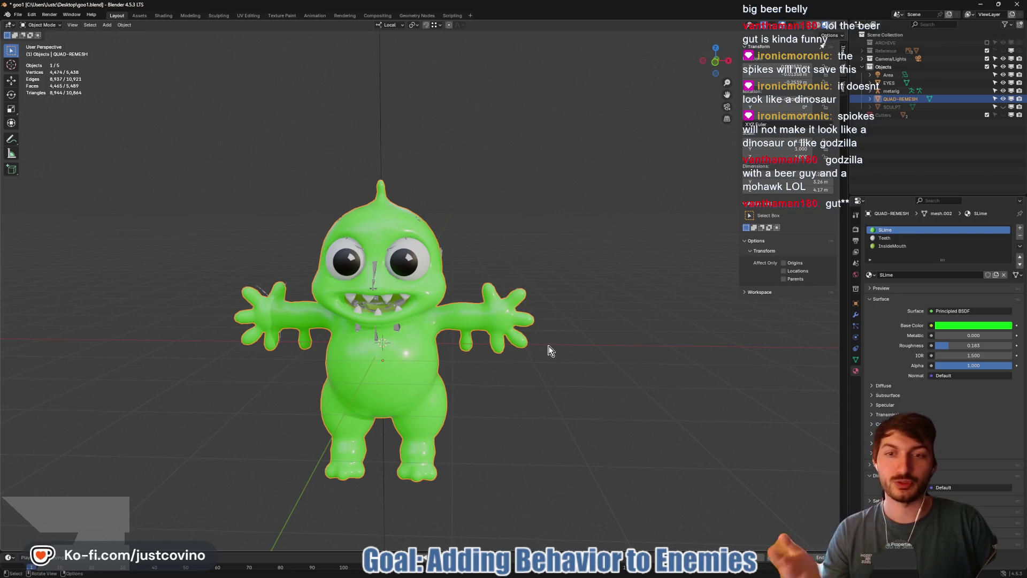
{"action": "mouse_move", "coordinate": [538, 357]}
{"action": "left_mouse_down"}
{"action": "mouse_move", "coordinate": [509, 360]}
{"action": "mouse_move", "coordinate": [527, 360]}
{"action": "left_mouse_up"}
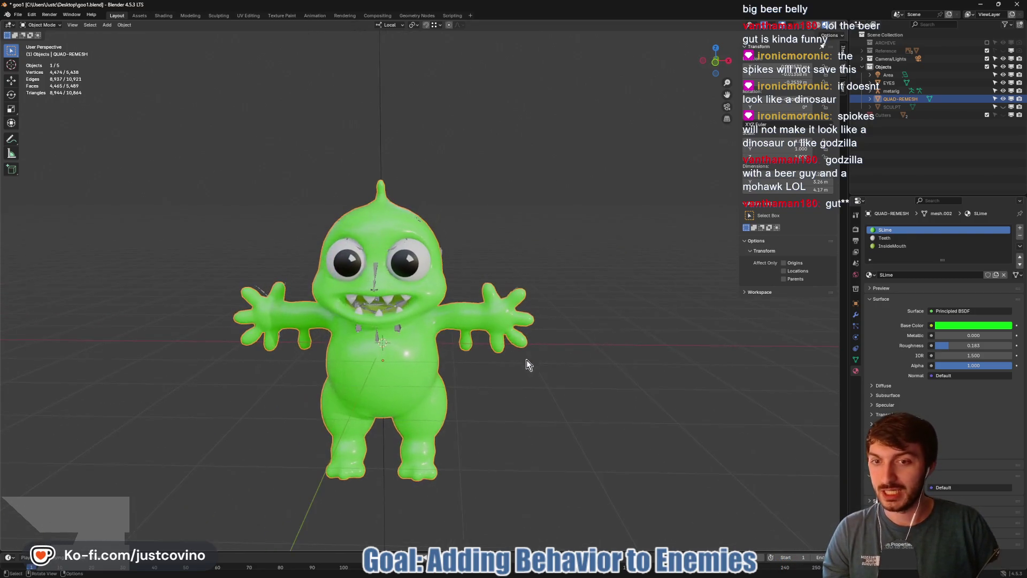
{"action": "mouse_move", "coordinate": [457, 296]}
{"action": "left_mouse_down"}
{"action": "mouse_move", "coordinate": [479, 290]}
{"action": "mouse_move", "coordinate": [458, 300]}
{"action": "left_mouse_up"}
{"action": "mouse_move", "coordinate": [505, 255]}
{"action": "left_mouse_down"}
{"action": "mouse_move", "coordinate": [570, 284]}
{"action": "mouse_move", "coordinate": [479, 287]}
{"action": "left_mouse_up"}
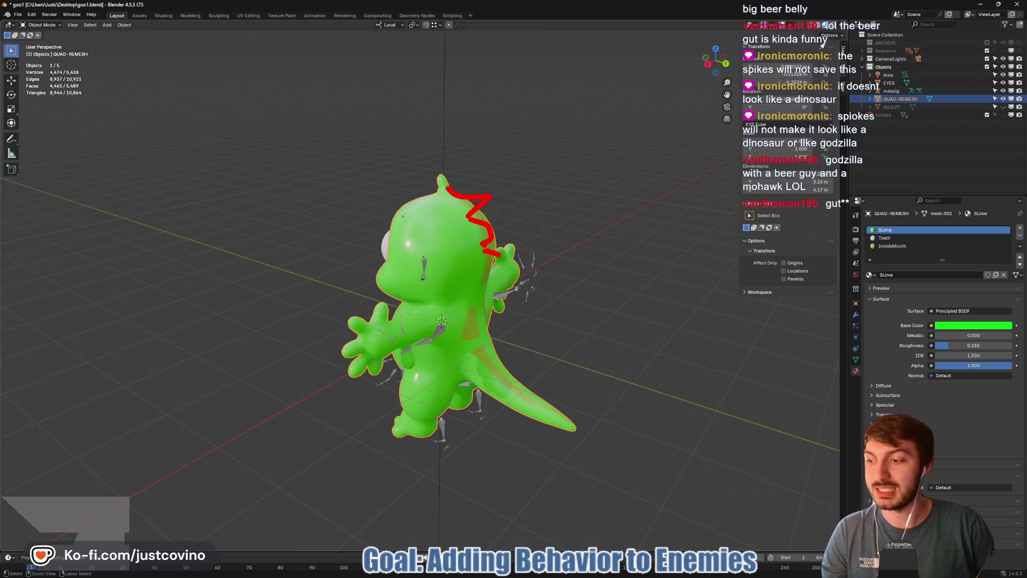
{"action": "key", "text": "Escape"}
{"action": "mouse_move", "coordinate": [382, 350]}
{"action": "left_mouse_down"}
{"action": "mouse_move", "coordinate": [469, 332]}
{"action": "mouse_move", "coordinate": [524, 336]}
{"action": "mouse_move", "coordinate": [532, 352]}
{"action": "mouse_move", "coordinate": [523, 349]}
{"action": "left_mouse_up"}
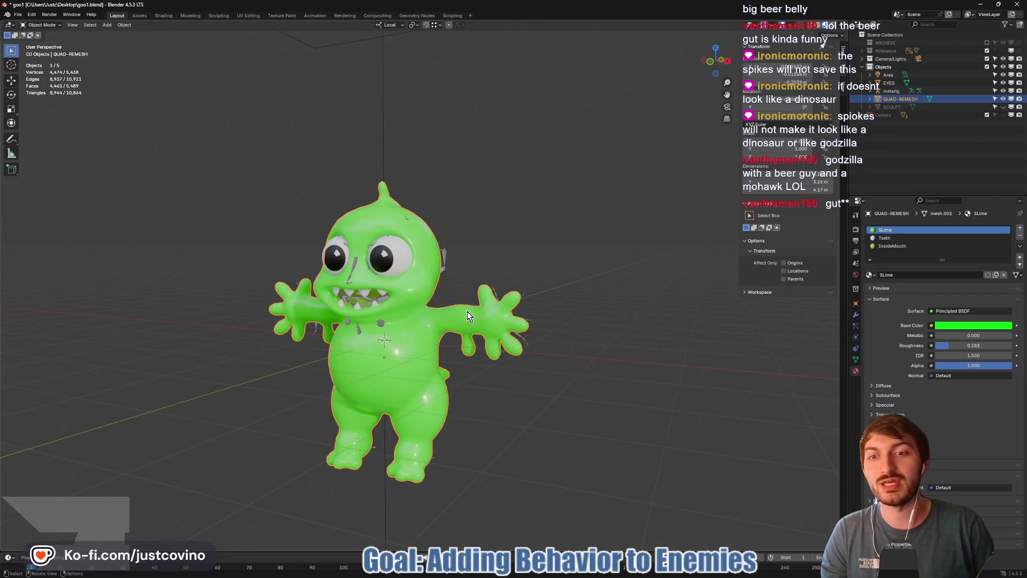
{"action": "mouse_move", "coordinate": [483, 281]}
{"action": "left_mouse_down"}
{"action": "mouse_move", "coordinate": [534, 292]}
{"action": "mouse_move", "coordinate": [375, 292]}
{"action": "mouse_move", "coordinate": [457, 289]}
{"action": "mouse_move", "coordinate": [503, 300]}
{"action": "mouse_move", "coordinate": [545, 328]}
{"action": "mouse_move", "coordinate": [577, 330]}
{"action": "left_mouse_up"}
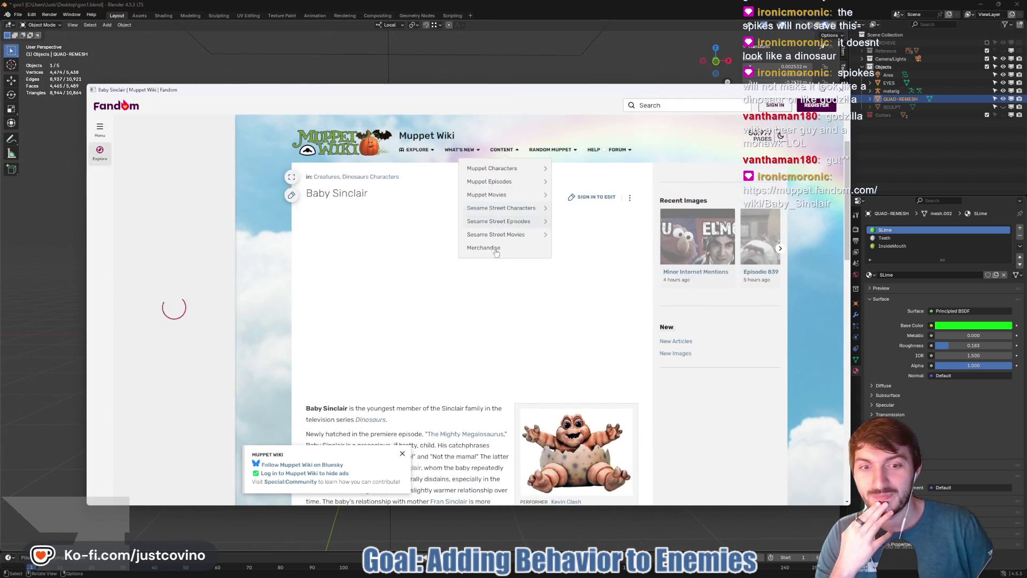
- Scroll down the Baby Sinclair article, then close the browser window
{"action": "scroll", "coordinate": [495, 253], "scroll_direction": "down", "scroll_amount": 2}
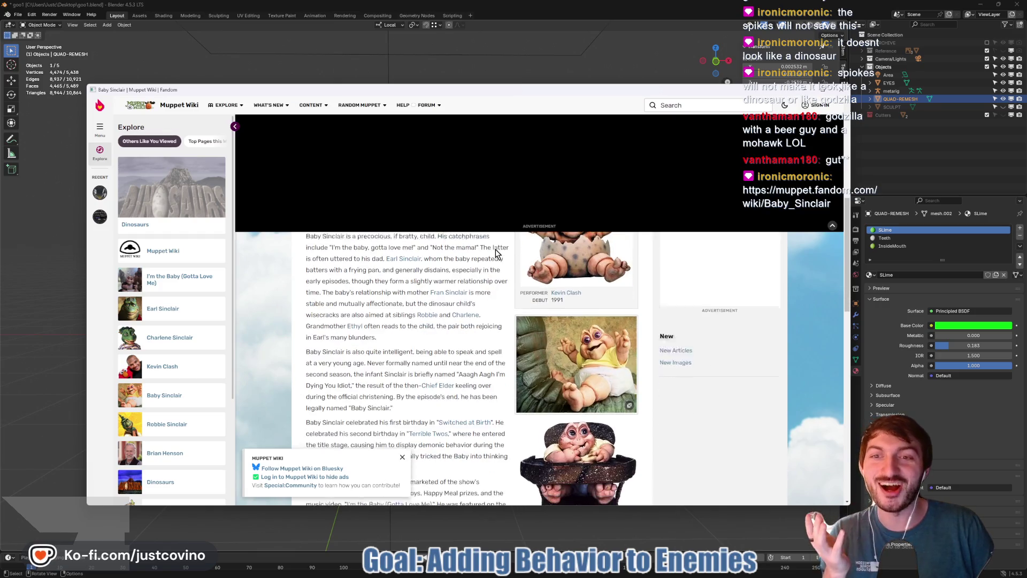
{"action": "scroll", "coordinate": [557, 257], "scroll_direction": "down", "scroll_amount": 2}
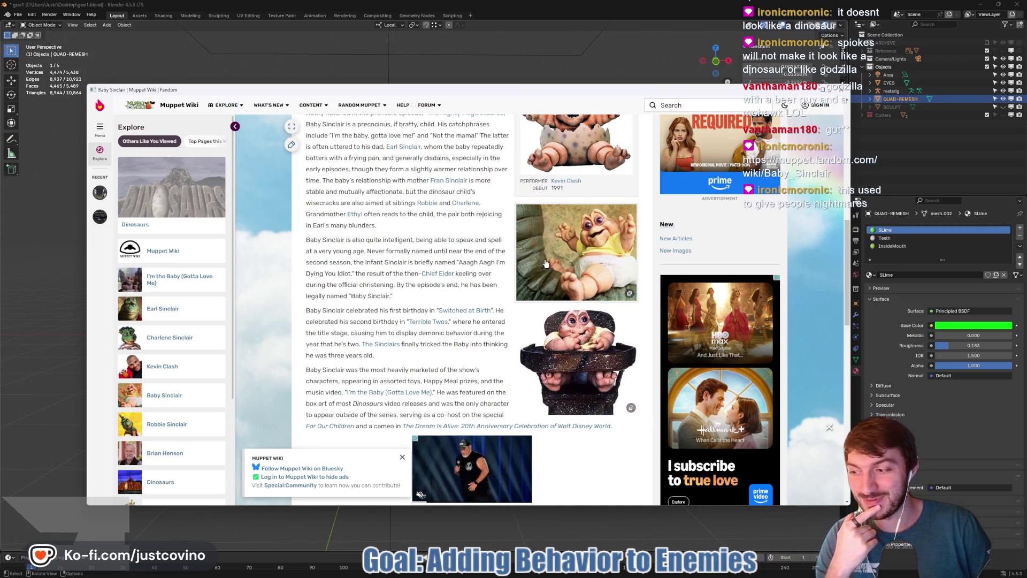
{"action": "left_click", "coordinate": [839, 95]}
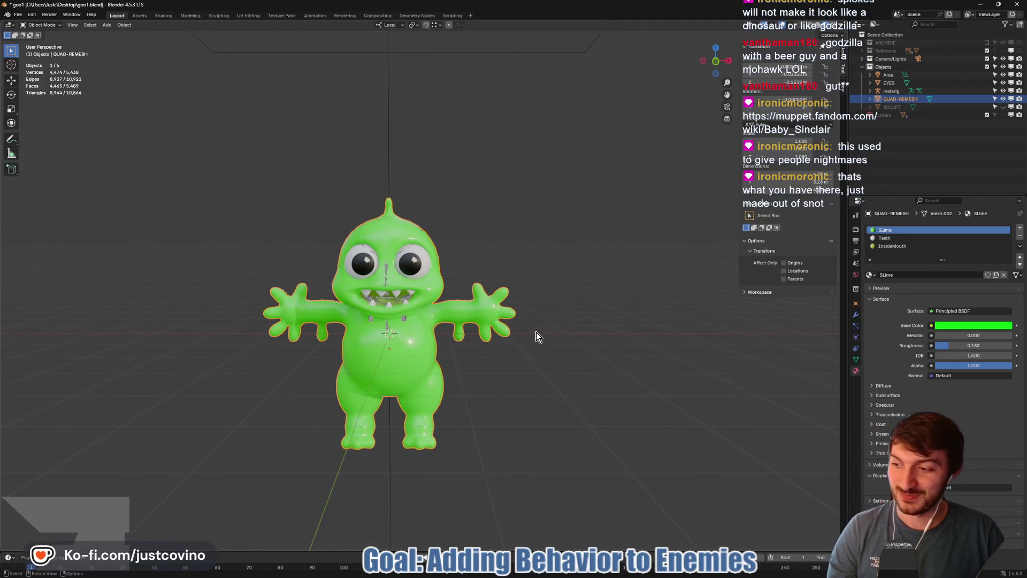
- Push the slime green to full saturation and turn the view to face the character front-on
{"action": "left_click", "coordinate": [943, 325]}
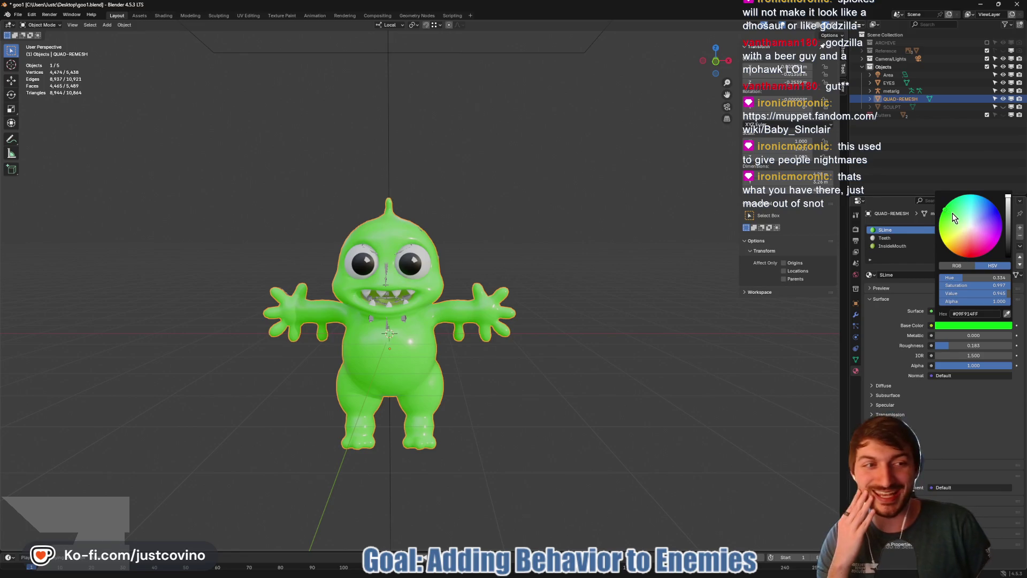
{"action": "left_click_drag", "start_coordinate": [946, 209], "coordinate": [939, 225]}
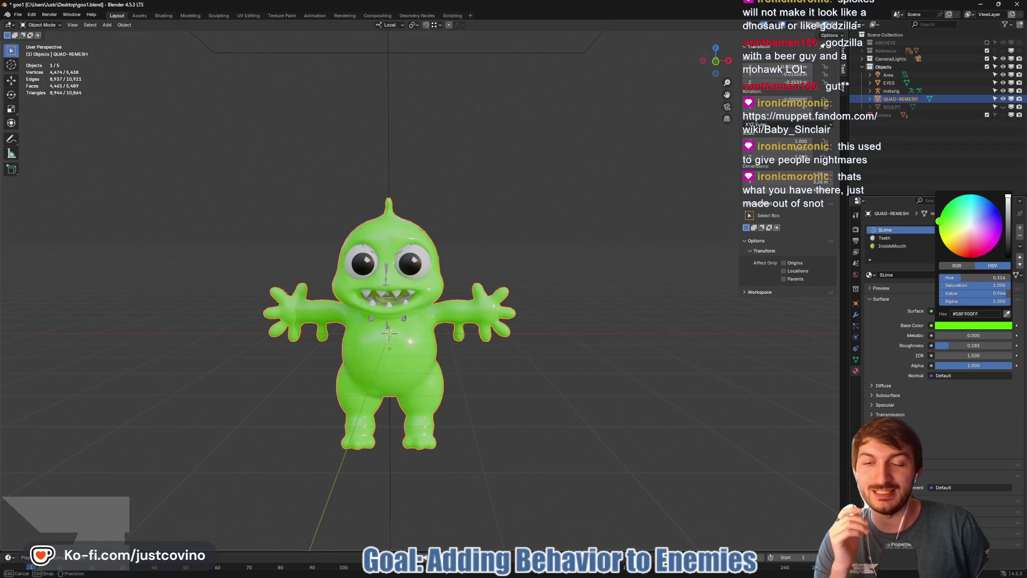
{"action": "left_click", "coordinate": [551, 374]}
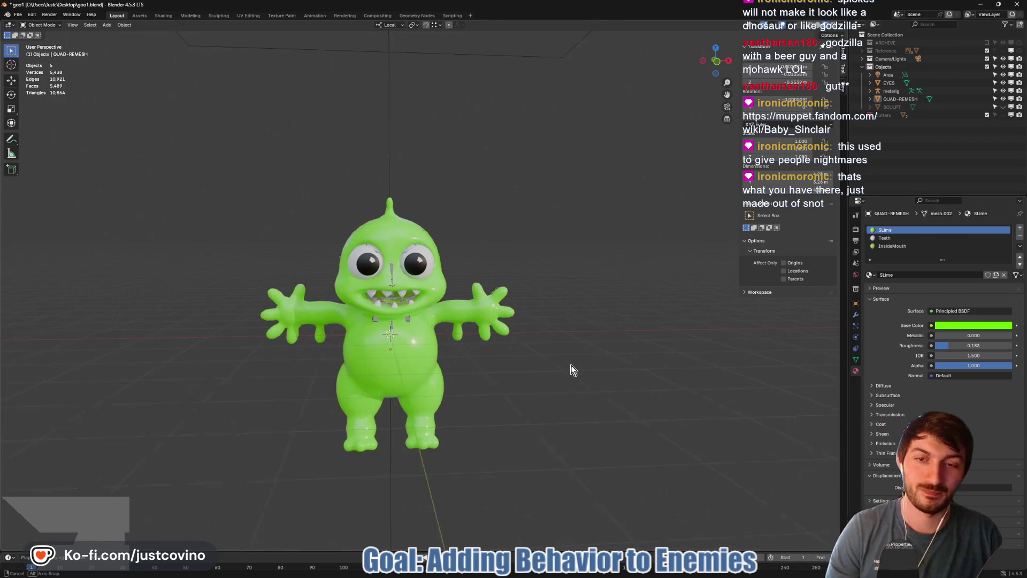
{"action": "mouse_move", "coordinate": [553, 373]}
{"action": "left_mouse_down"}
{"action": "mouse_move", "coordinate": [484, 378]}
{"action": "mouse_move", "coordinate": [668, 344]}
{"action": "left_mouse_up"}
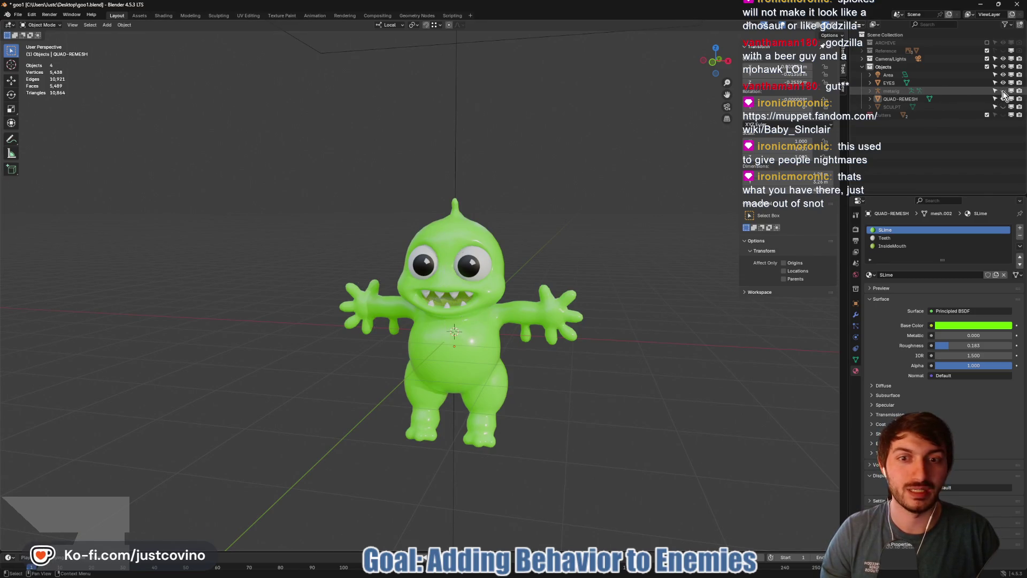
{"action": "mouse_move", "coordinate": [672, 313]}
{"action": "left_mouse_down"}
{"action": "mouse_move", "coordinate": [685, 313]}
{"action": "mouse_move", "coordinate": [669, 320]}
{"action": "left_mouse_up"}
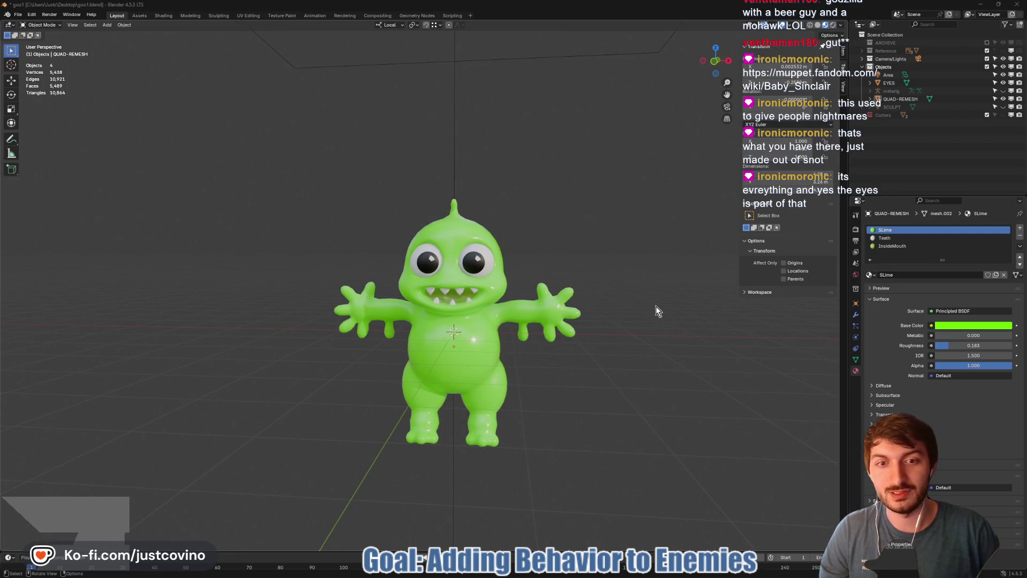
- Capture a screen snip of the area around the character and open it
{"action": "key", "text": "super+shift+s"}
{"action": "mouse_move", "coordinate": [273, 157]}
{"action": "left_mouse_down"}
{"action": "mouse_move", "coordinate": [405, 267]}
{"action": "mouse_move", "coordinate": [624, 481]}
{"action": "left_mouse_up"}
{"action": "left_click", "coordinate": [942, 535]}
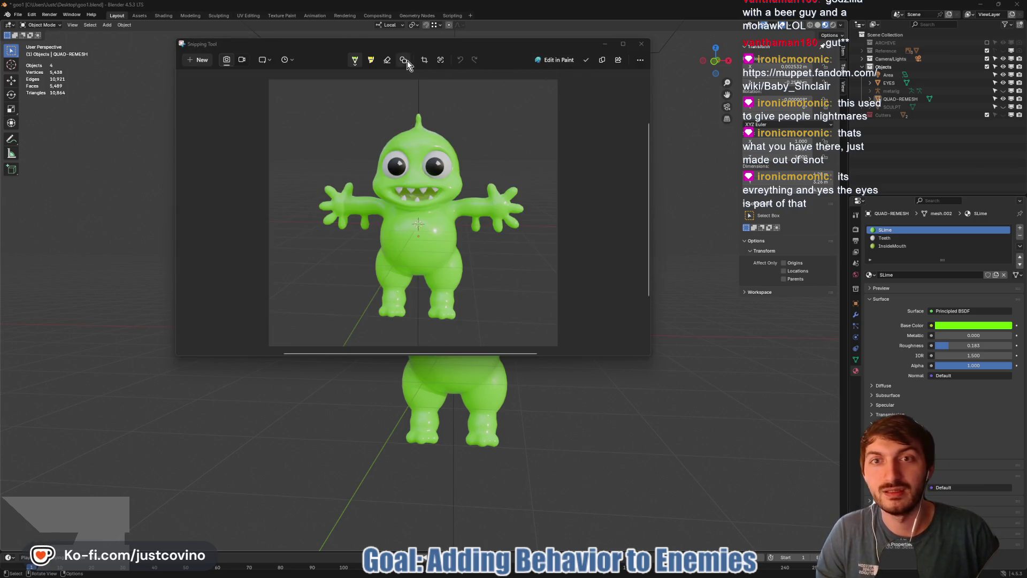
- Crop the snip tightly around the character on all four sides
{"action": "left_click", "coordinate": [424, 60]}
{"action": "left_click_drag", "start_coordinate": [414, 86], "coordinate": [414, 117]}
{"action": "left_click_drag", "start_coordinate": [571, 211], "coordinate": [541, 213]}
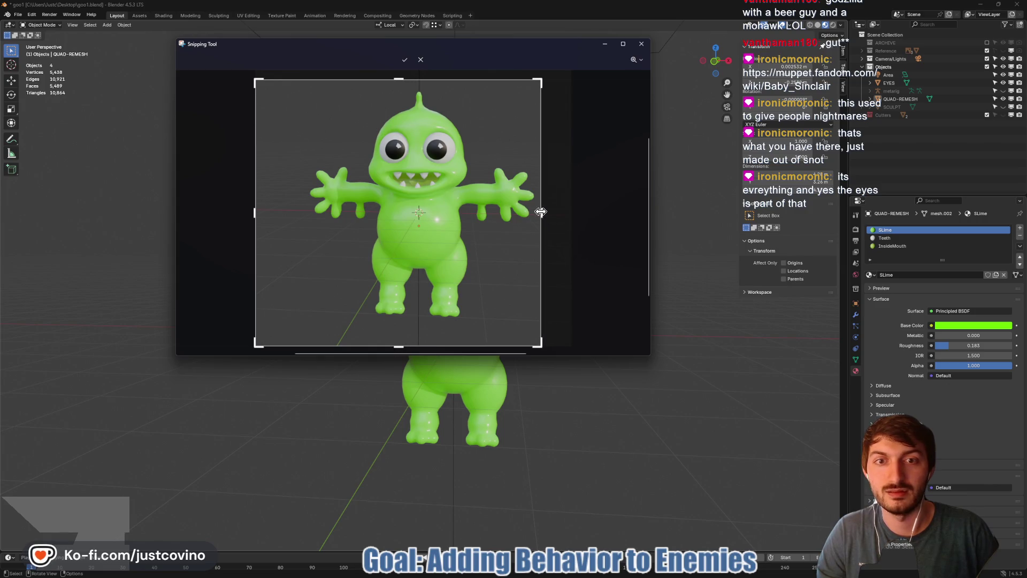
{"action": "left_click_drag", "start_coordinate": [270, 214], "coordinate": [320, 212]}
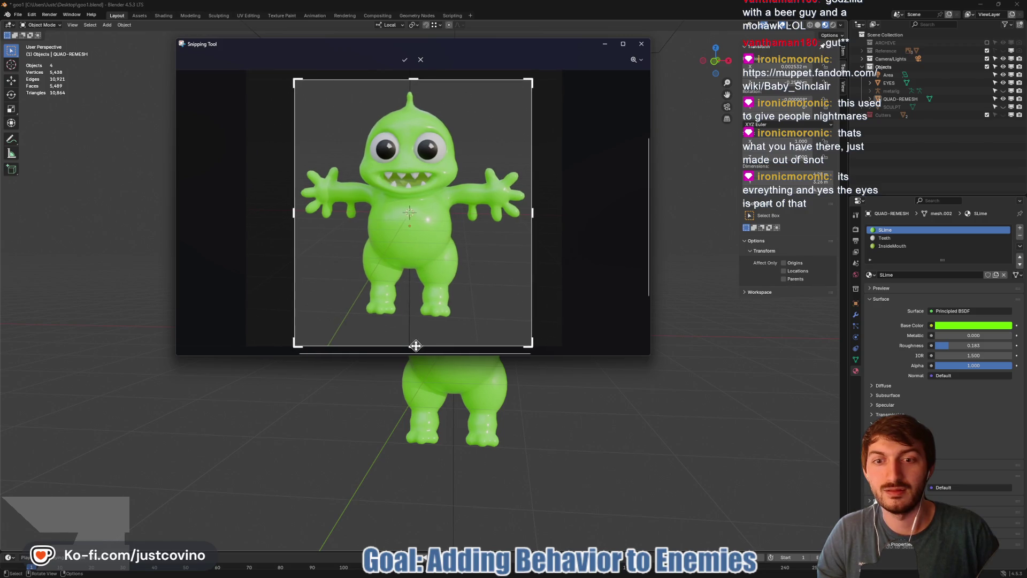
{"action": "left_click_drag", "start_coordinate": [415, 346], "coordinate": [415, 328]}
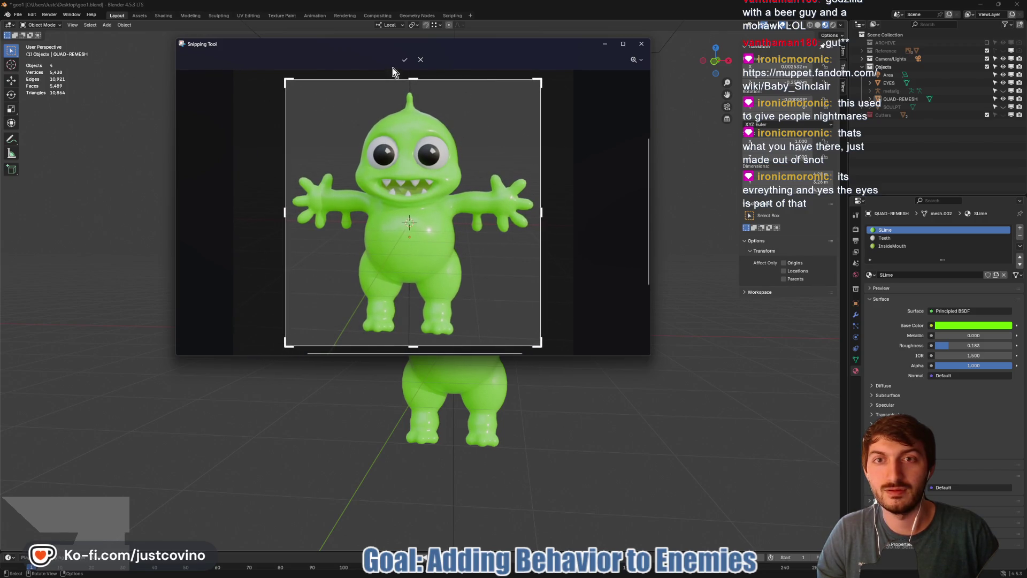
{"action": "left_click", "coordinate": [405, 59]}
- Save the cropped snip to the Desktop as 'goozilla' and close Snipping Tool
{"action": "left_click", "coordinate": [586, 59]}
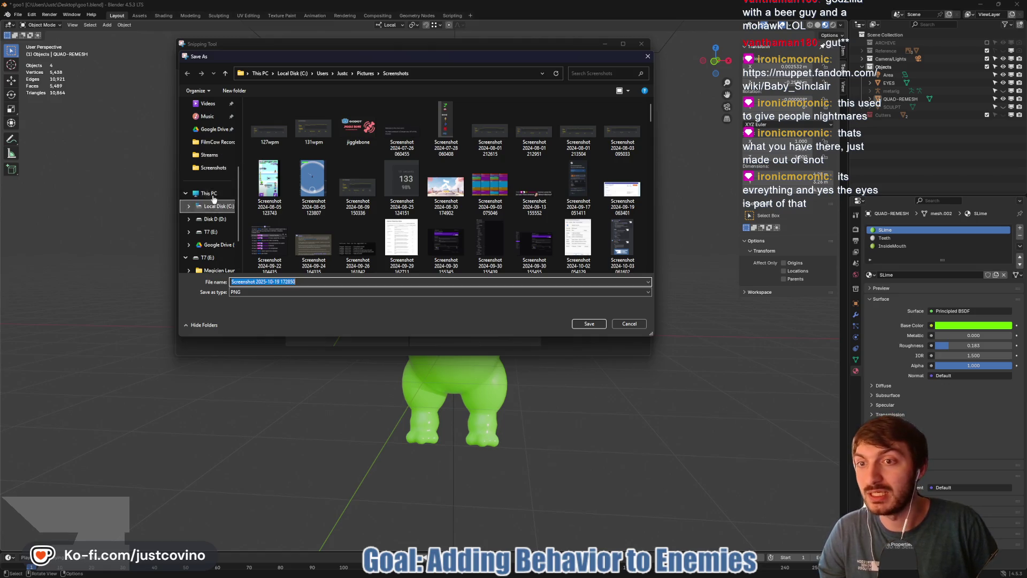
{"action": "scroll", "coordinate": [209, 184], "scroll_direction": "up", "scroll_amount": 3}
{"action": "left_click", "coordinate": [209, 182]}
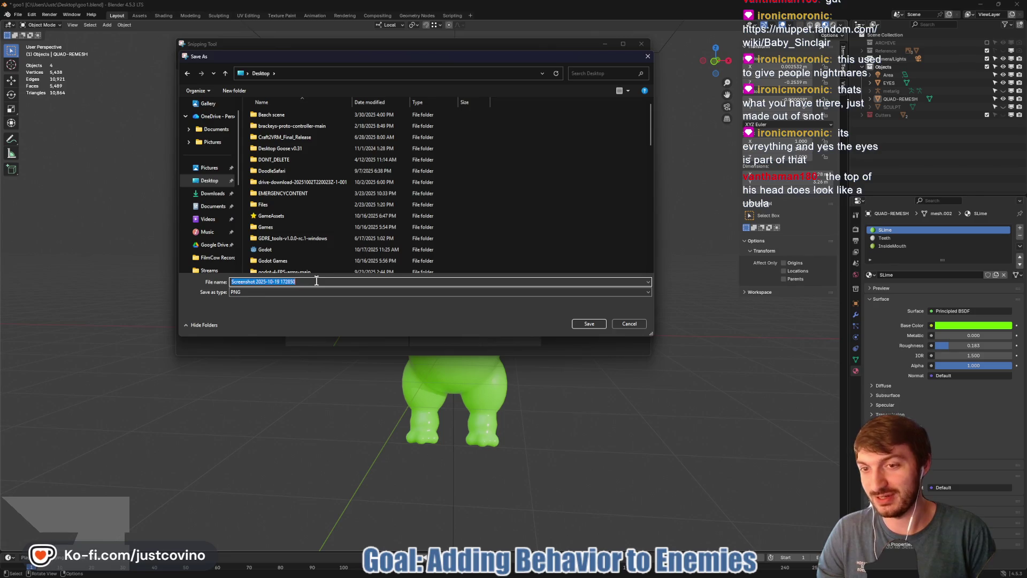
{"action": "type", "text": "goozilla"}
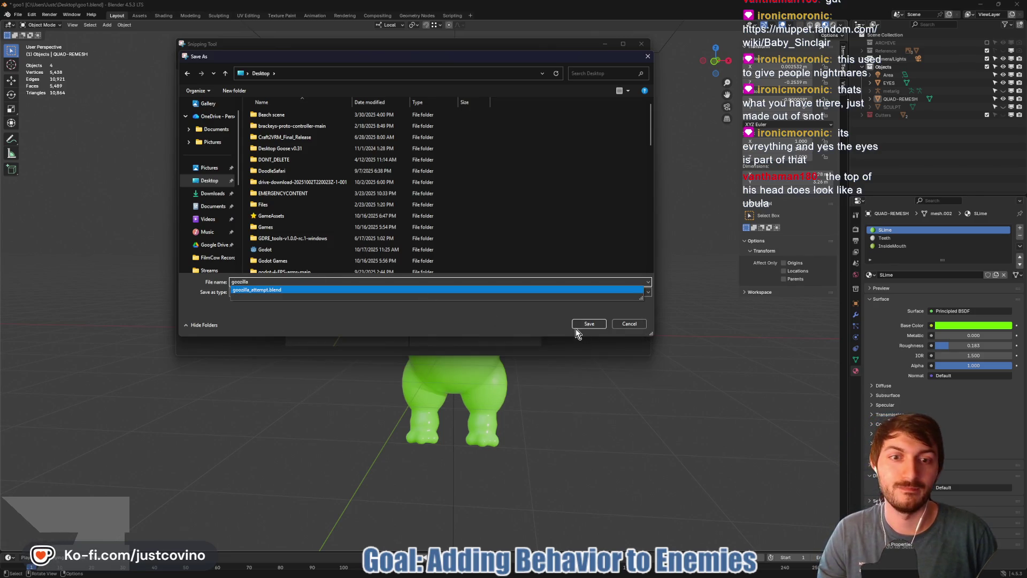
{"action": "left_click", "coordinate": [581, 325]}
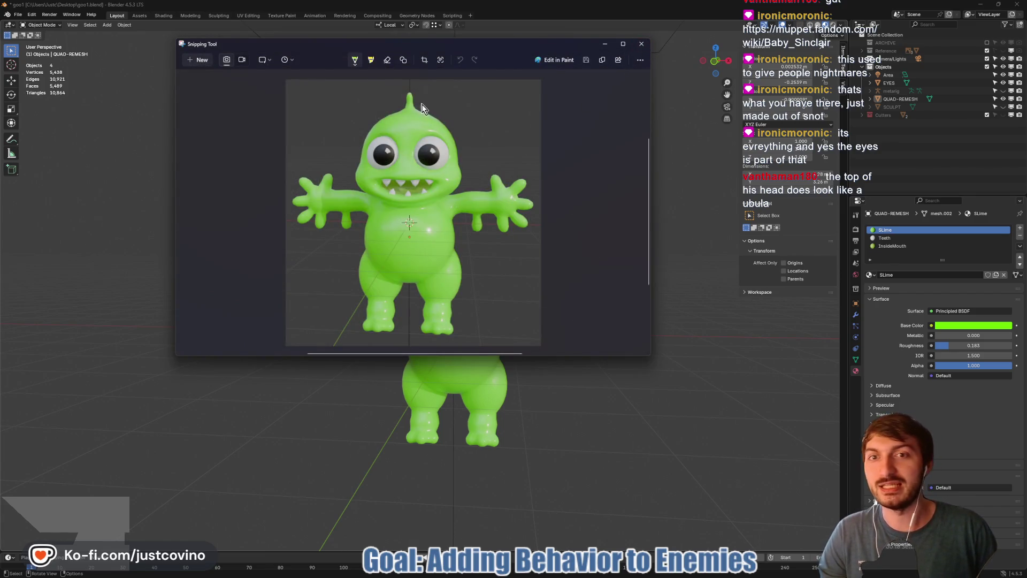
{"action": "left_click", "coordinate": [646, 41]}
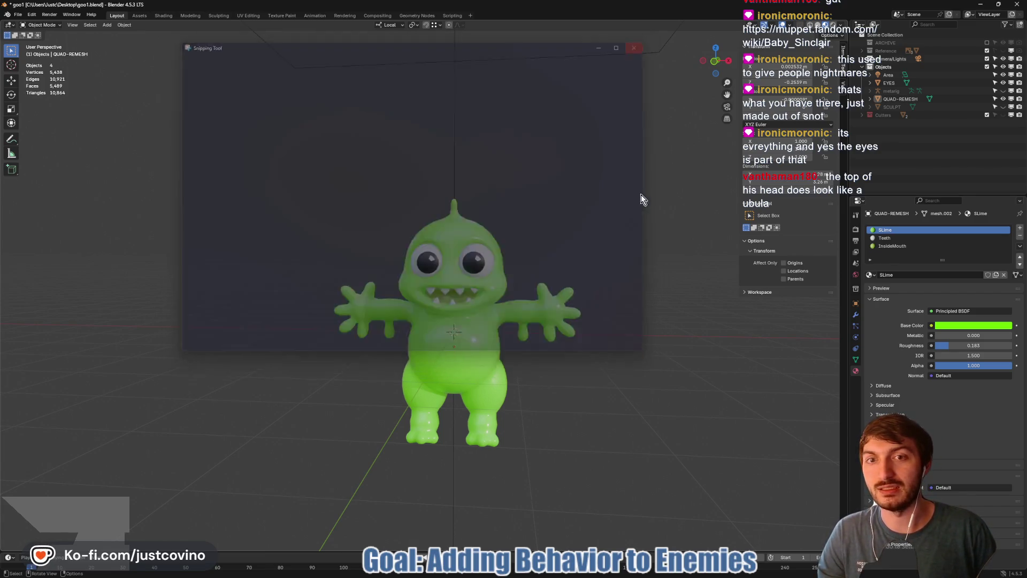
- Enter Edit Mode and select a patch of faces on top of the head
{"action": "scroll", "coordinate": [535, 240], "scroll_direction": "up", "scroll_amount": 5}
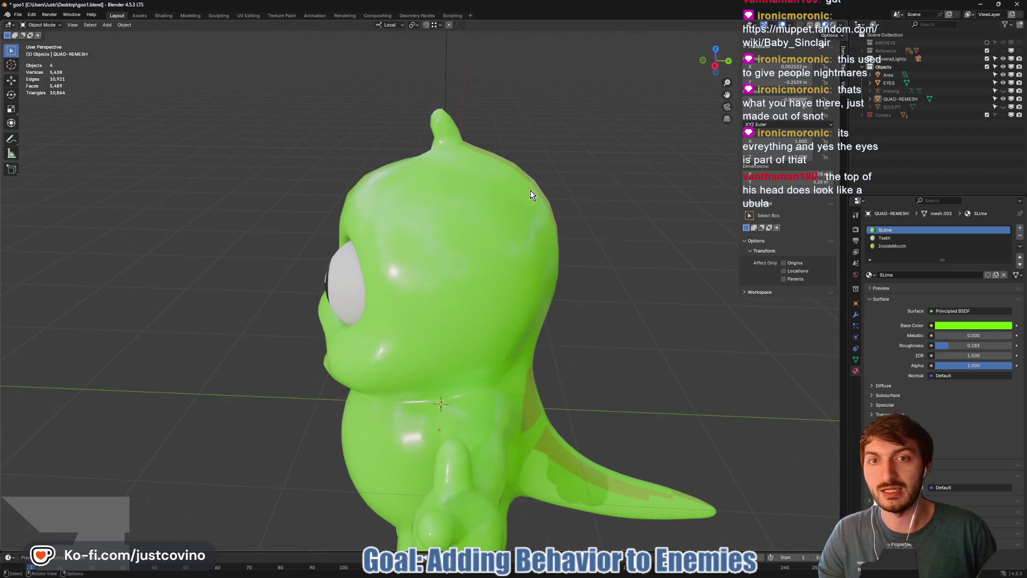
{"action": "key", "text": "Tab"}
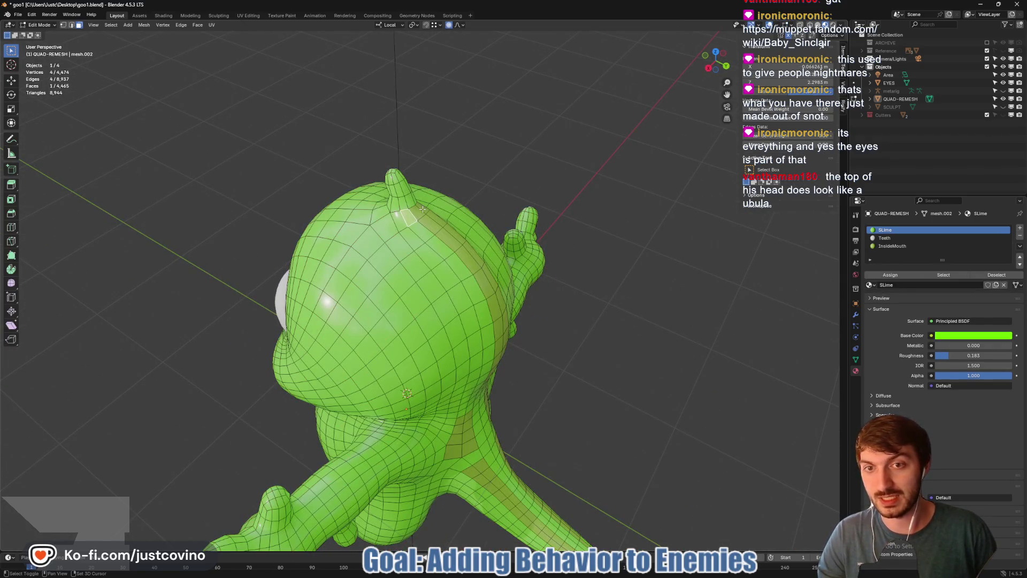
{"action": "left_click", "coordinate": [424, 210], "text": "shift"}
{"action": "left_click_drag", "start_coordinate": [424, 210], "coordinate": [431, 219]}
{"action": "left_click_drag", "start_coordinate": [486, 246], "coordinate": [468, 213]}
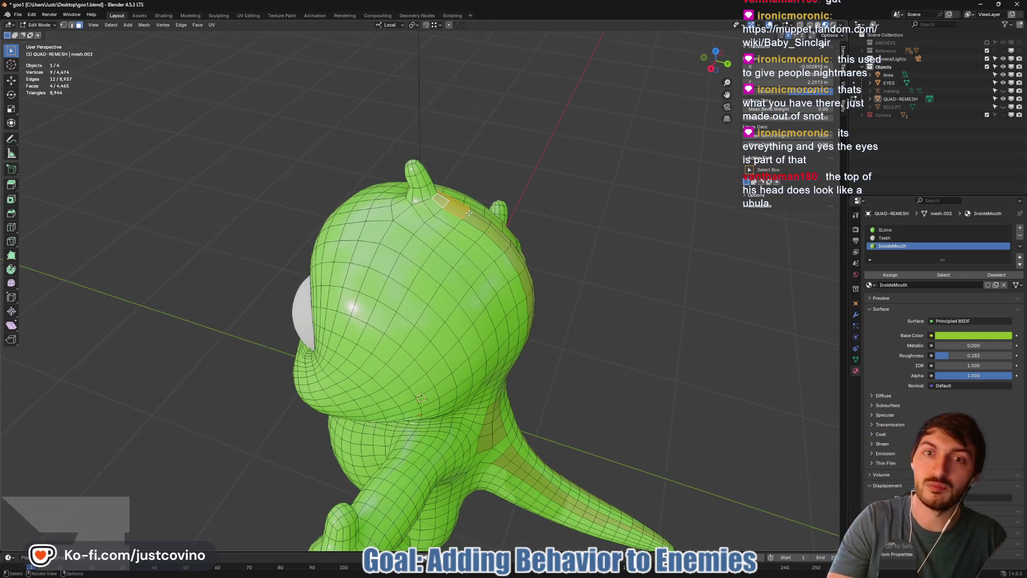
- Raise the head-top patch along local Z with soft proportional falloff
{"action": "key", "text": "g"}
{"action": "key", "text": "z"}
{"action": "key", "text": "g"}
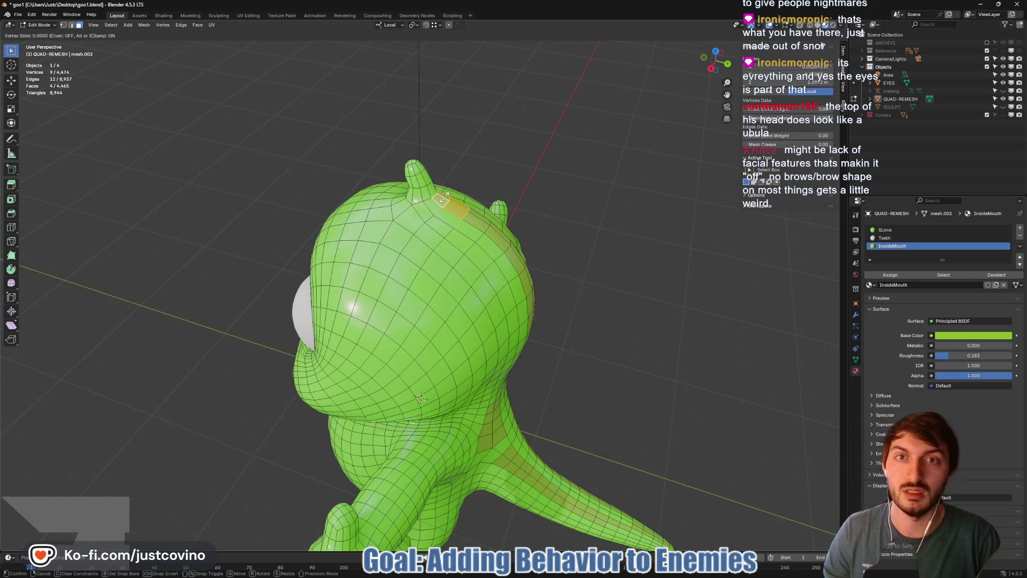
{"action": "right_click", "coordinate": [444, 198]}
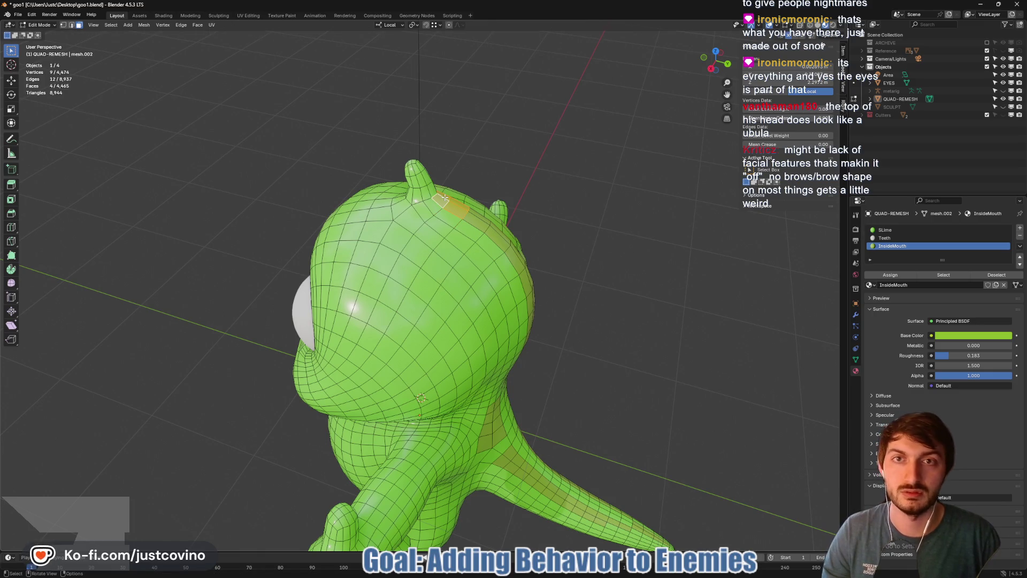
{"action": "key", "text": "g"}
{"action": "key", "text": "z"}
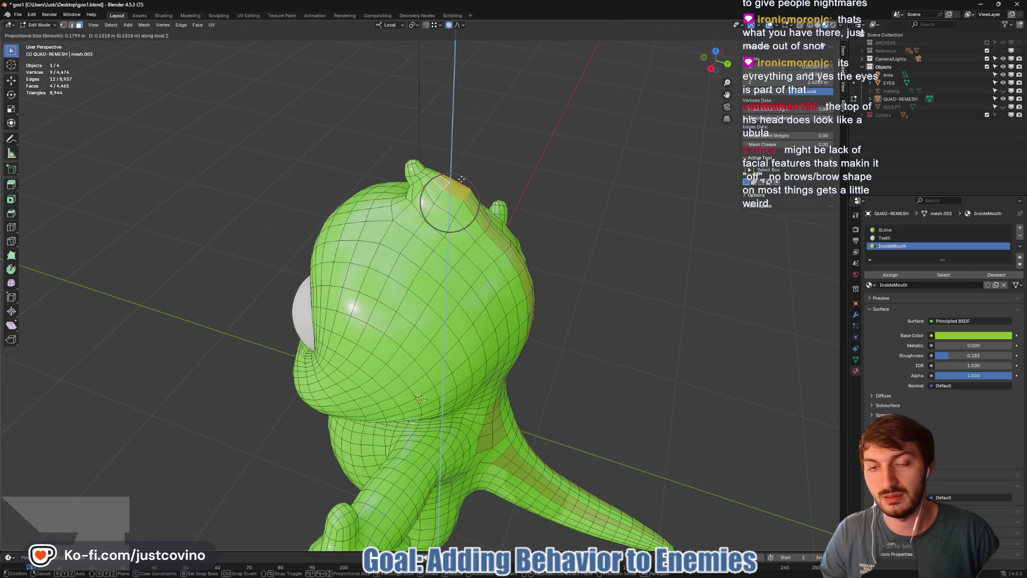
{"action": "left_click", "coordinate": [462, 179]}
- Return to Object Mode and orbit closely around the reshaped head
{"action": "mouse_move", "coordinate": [463, 179]}
{"action": "left_mouse_down"}
{"action": "mouse_move", "coordinate": [610, 201]}
{"action": "mouse_move", "coordinate": [562, 203]}
{"action": "left_mouse_up"}
{"action": "key", "text": "Tab"}
{"action": "scroll", "coordinate": [432, 212], "scroll_direction": "up", "scroll_amount": 5}
{"action": "mouse_move", "coordinate": [431, 212]}
{"action": "left_mouse_down"}
{"action": "mouse_move", "coordinate": [500, 222]}
{"action": "mouse_move", "coordinate": [507, 248]}
{"action": "mouse_move", "coordinate": [586, 217]}
{"action": "mouse_move", "coordinate": [657, 208]}
{"action": "left_mouse_up"}
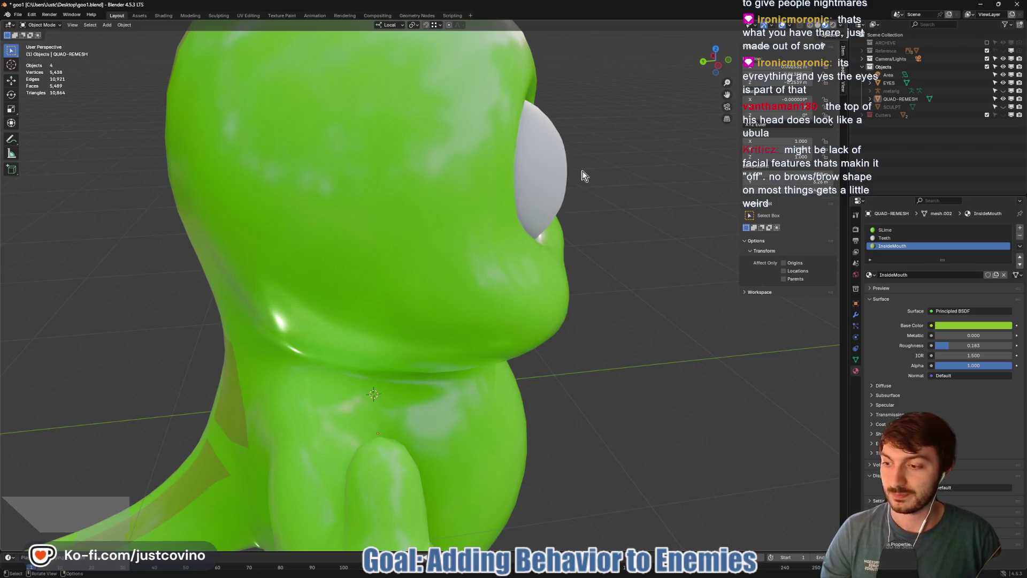
- Enter Edit Mode and select a strip of faces down the back of the head
{"action": "mouse_move", "coordinate": [565, 178]}
{"action": "left_mouse_down"}
{"action": "mouse_move", "coordinate": [393, 179]}
{"action": "mouse_move", "coordinate": [369, 127]}
{"action": "left_mouse_up"}
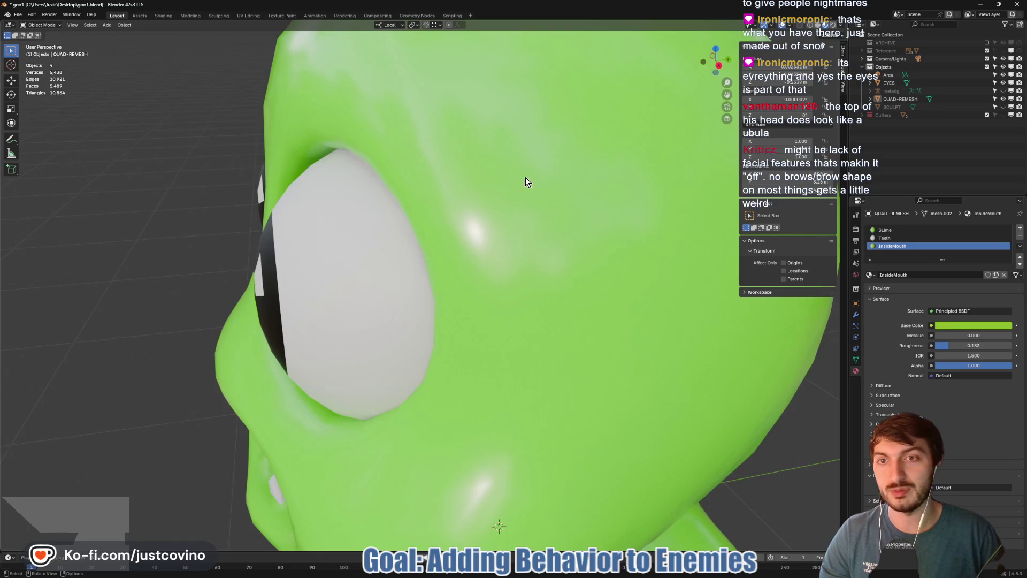
{"action": "scroll", "coordinate": [525, 178], "scroll_direction": "down", "scroll_amount": 5}
{"action": "mouse_move", "coordinate": [526, 177]}
{"action": "left_mouse_down"}
{"action": "mouse_move", "coordinate": [540, 196]}
{"action": "mouse_move", "coordinate": [517, 98]}
{"action": "left_mouse_up"}
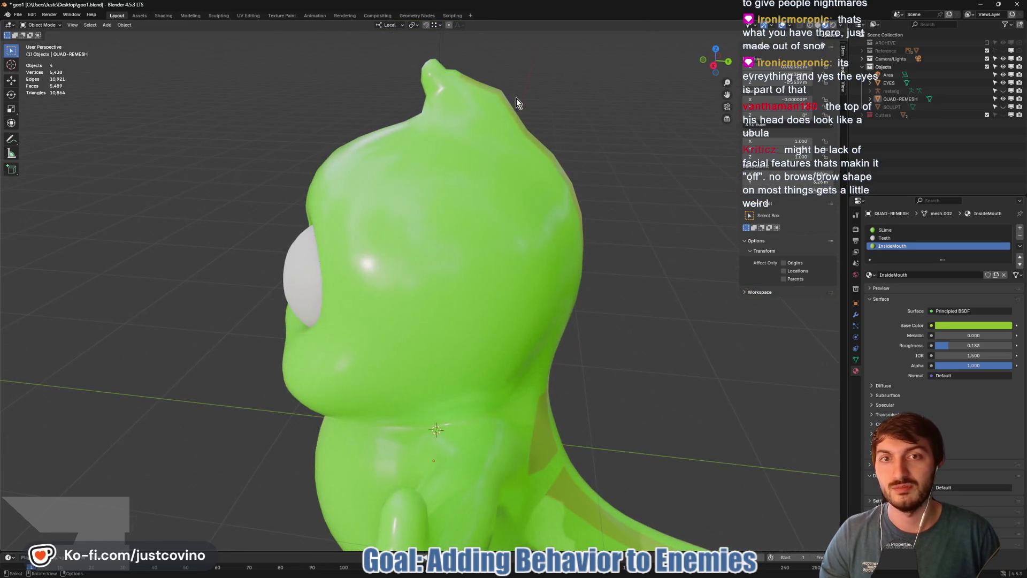
{"action": "key", "text": "Tab"}
{"action": "left_click", "coordinate": [541, 148]}
{"action": "left_click_drag", "start_coordinate": [541, 148], "coordinate": [480, 204]}
{"action": "left_click", "coordinate": [450, 248], "text": "ctrl"}
{"action": "left_click_drag", "start_coordinate": [451, 247], "coordinate": [556, 173]}
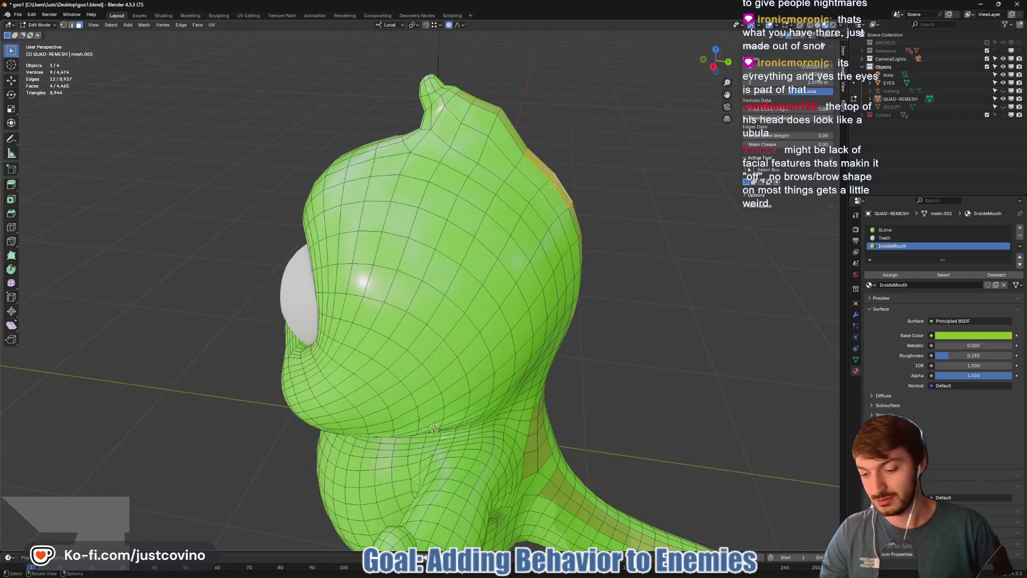
- Push the back-of-head faces up and outward with adjusted soft falloff
{"action": "key", "text": "g"}
{"action": "left_click_drag", "start_coordinate": [557, 183], "coordinate": [568, 175]}
{"action": "scroll", "coordinate": [568, 174], "scroll_direction": "up", "scroll_amount": 3}
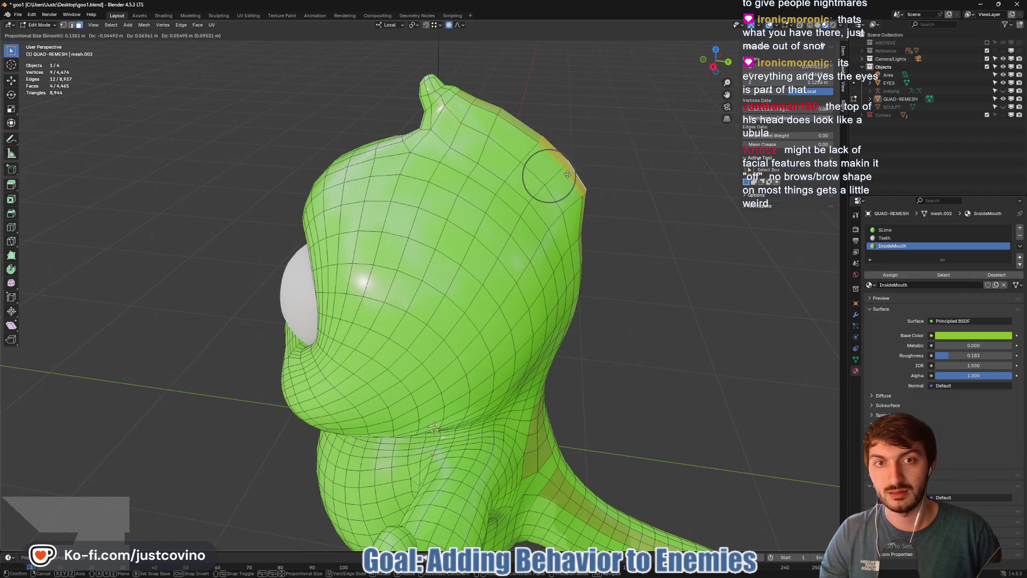
{"action": "left_click", "coordinate": [566, 174]}
{"action": "left_click_drag", "start_coordinate": [566, 174], "coordinate": [592, 191]}
- Soft-move a single face on the head's edge, undo twice, and review from three-quarter view
{"action": "left_click", "coordinate": [501, 189]}
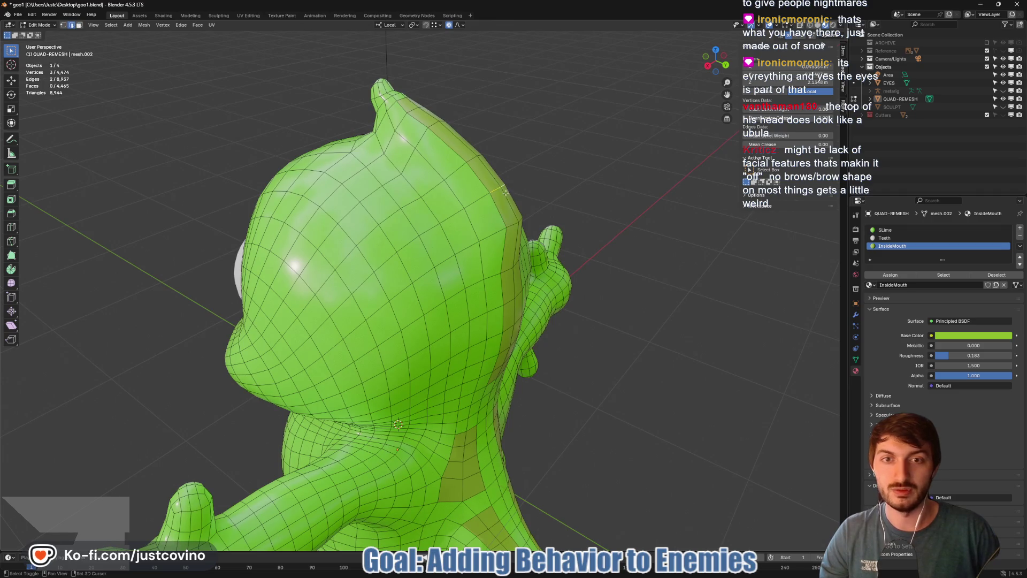
{"action": "key", "text": "g"}
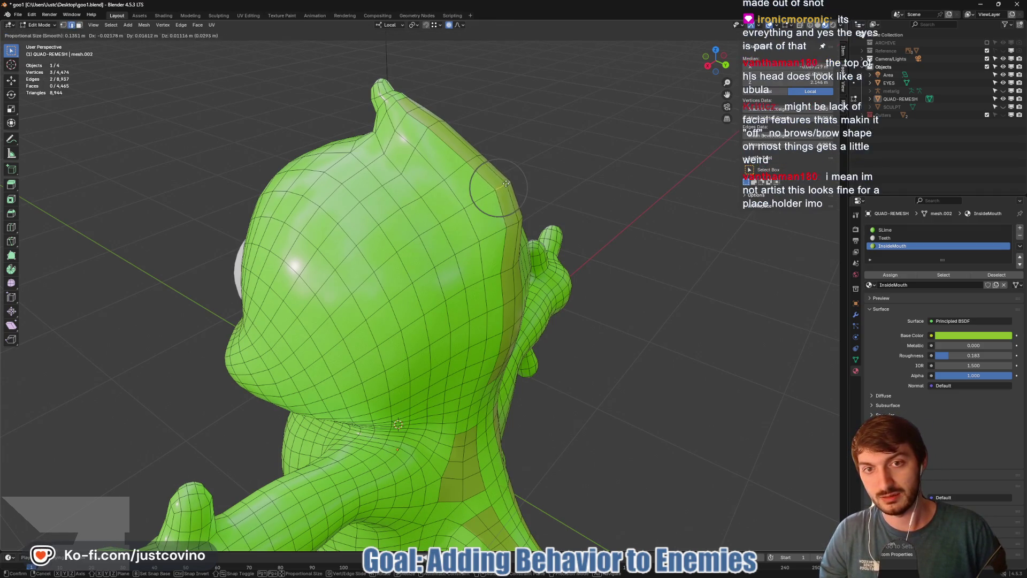
{"action": "left_click", "coordinate": [510, 182]}
{"action": "mouse_move", "coordinate": [580, 202]}
{"action": "left_mouse_down"}
{"action": "mouse_move", "coordinate": [613, 207]}
{"action": "mouse_move", "coordinate": [489, 224]}
{"action": "mouse_move", "coordinate": [501, 228]}
{"action": "left_mouse_up"}
{"action": "scroll", "coordinate": [614, 207], "scroll_direction": "down", "scroll_amount": 3}
{"action": "key", "text": "ctrl+z"}
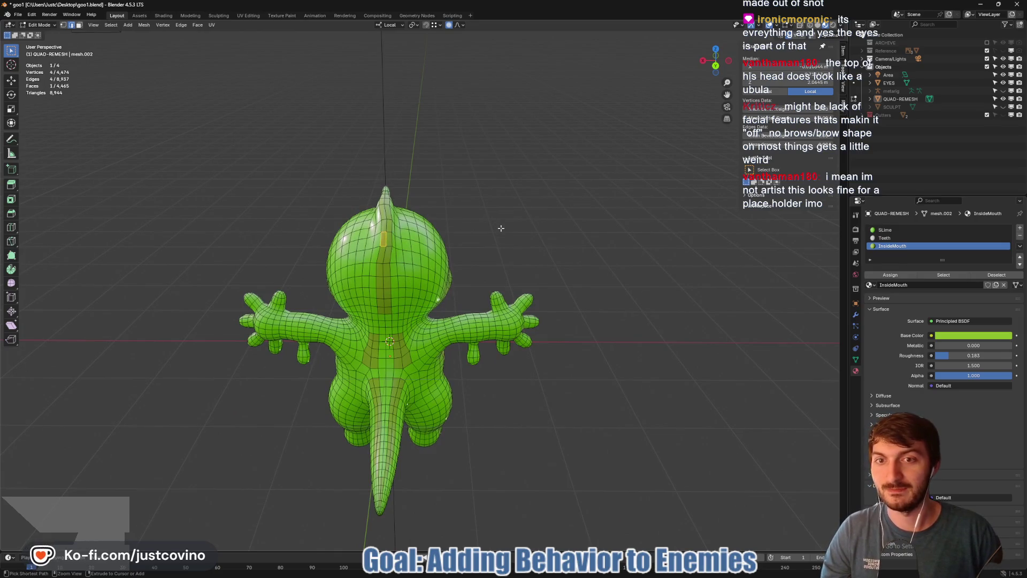
{"action": "key", "text": "ctrl+z"}
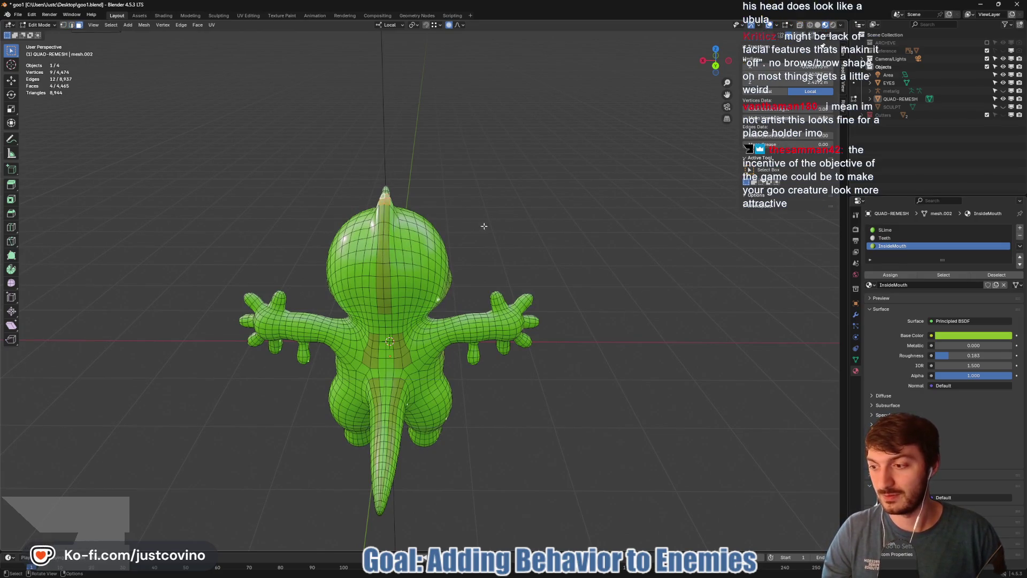
{"action": "left_click_drag", "start_coordinate": [476, 224], "coordinate": [592, 209]}
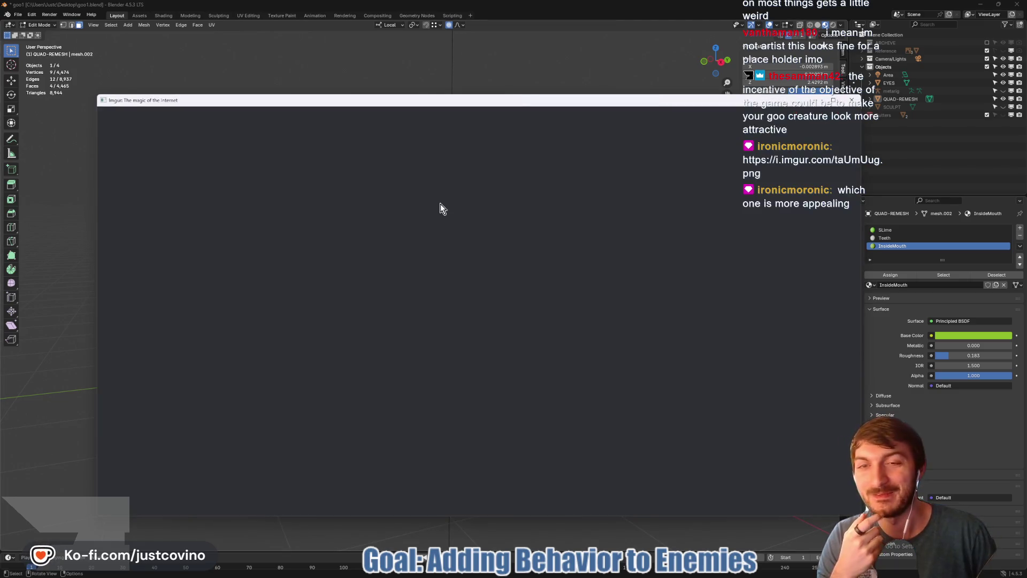
- Scroll through the Pikachu comparison post and close the Imgur window
{"action": "scroll", "coordinate": [470, 197], "scroll_direction": "down", "scroll_amount": 1}
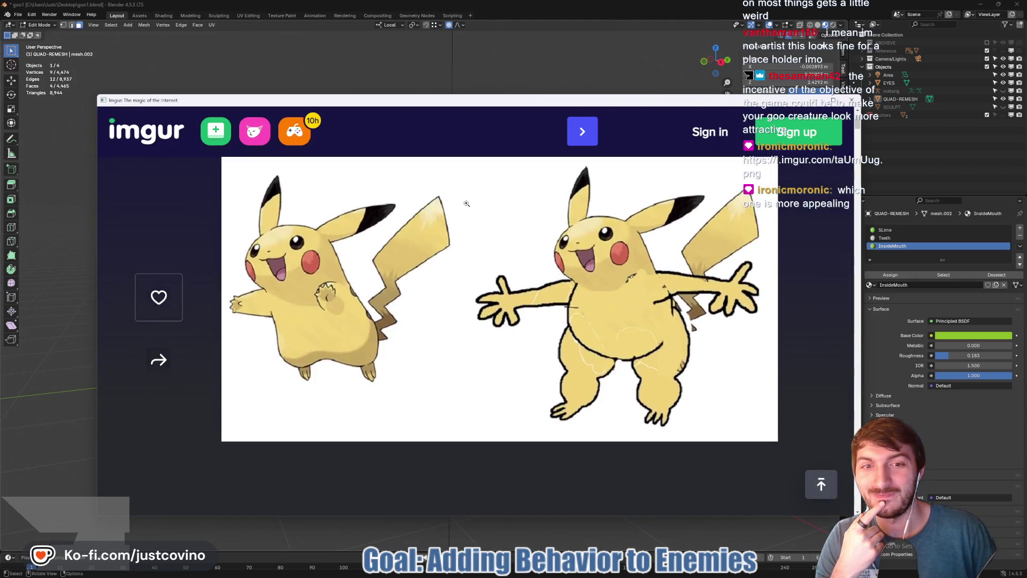
{"action": "scroll", "coordinate": [332, 281], "scroll_direction": "up", "scroll_amount": 3}
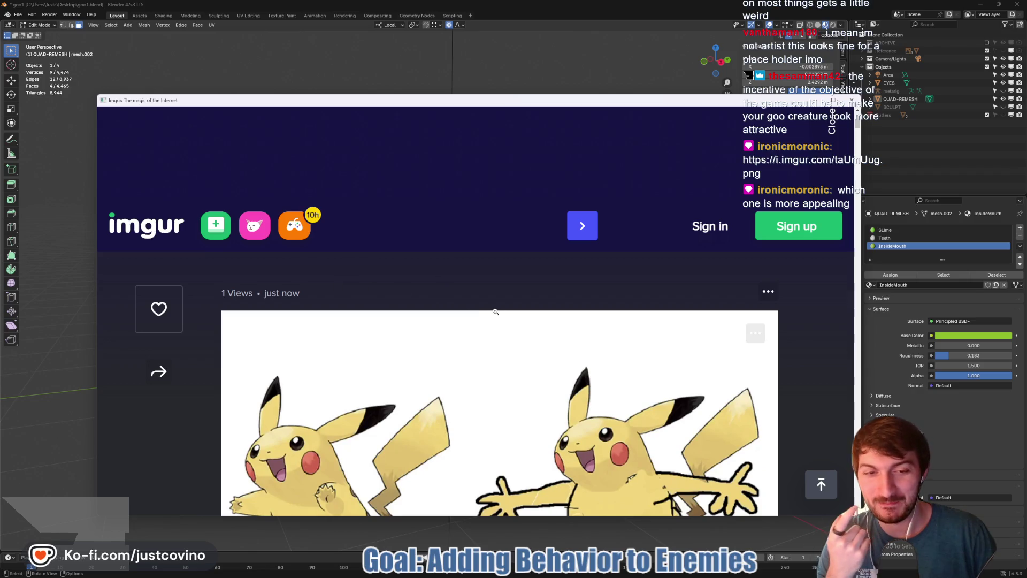
{"action": "scroll", "coordinate": [498, 311], "scroll_direction": "down", "scroll_amount": 3}
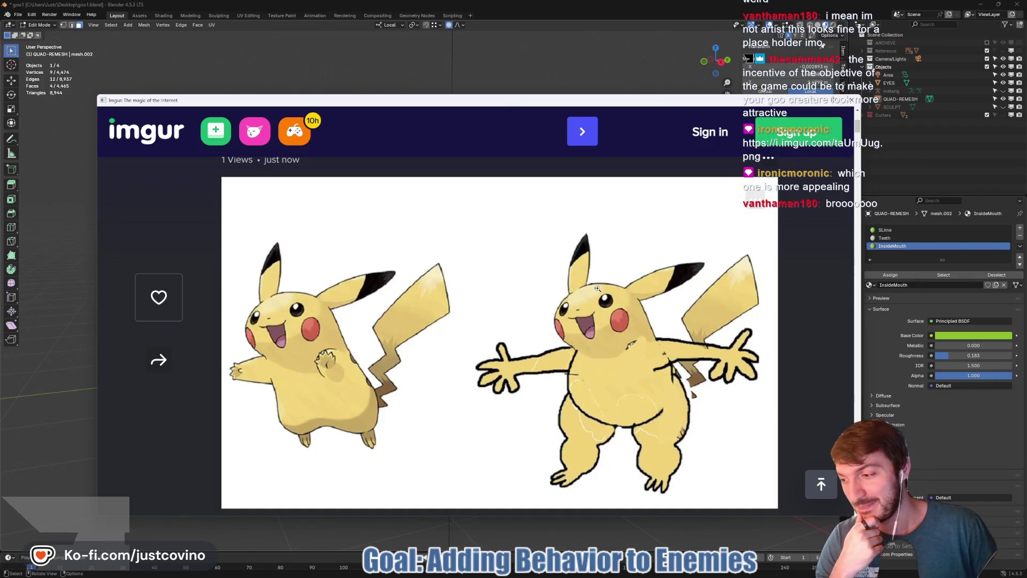
{"action": "left_click", "coordinate": [854, 102]}
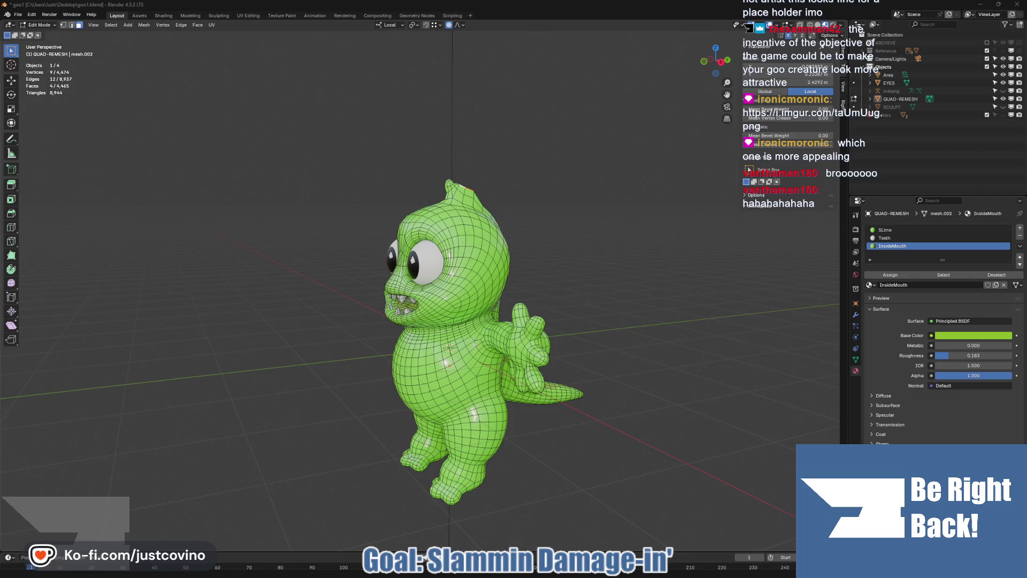
- Return the goo character to Object Mode and view it from the side and front
{"action": "key", "text": "KP_4"}
{"action": "key", "text": "KP_4"}
{"action": "key", "text": "KP_4"}
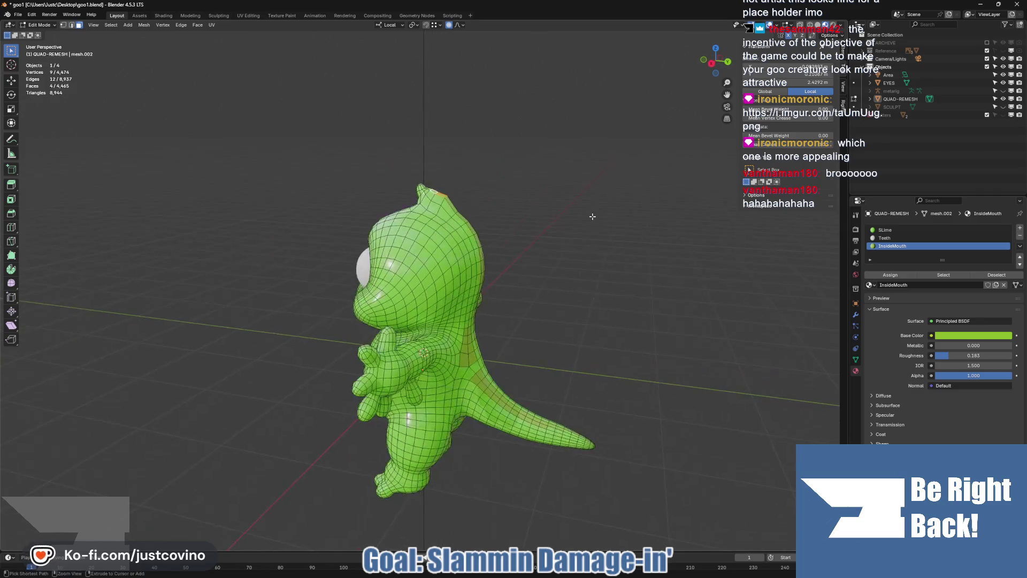
{"action": "key", "text": "KP_1"}
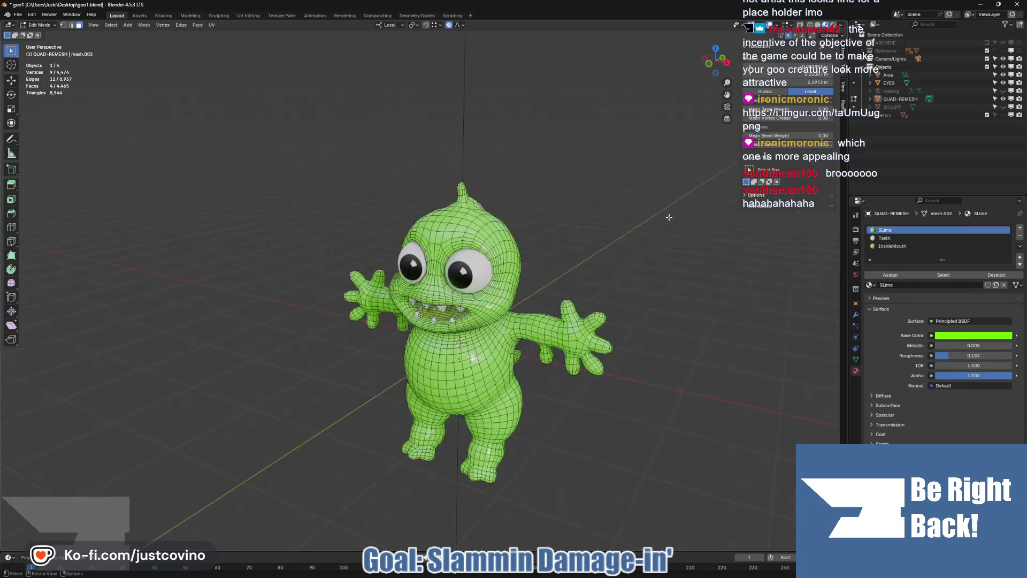
{"action": "key", "text": "Tab"}
{"action": "mouse_move", "coordinate": [670, 217]}
{"action": "left_mouse_down"}
{"action": "mouse_move", "coordinate": [672, 241]}
{"action": "mouse_move", "coordinate": [624, 243]}
{"action": "mouse_move", "coordinate": [638, 239]}
{"action": "mouse_move", "coordinate": [520, 224]}
{"action": "mouse_move", "coordinate": [568, 230]}
{"action": "left_mouse_up"}
- Orbit around the smooth green character to inspect its back, tail and three-quarter angles
{"action": "mouse_move", "coordinate": [539, 291]}
{"action": "left_mouse_down"}
{"action": "mouse_move", "coordinate": [610, 333]}
{"action": "mouse_move", "coordinate": [328, 367]}
{"action": "mouse_move", "coordinate": [386, 348]}
{"action": "mouse_move", "coordinate": [368, 350]}
{"action": "mouse_move", "coordinate": [378, 355]}
{"action": "left_mouse_up"}
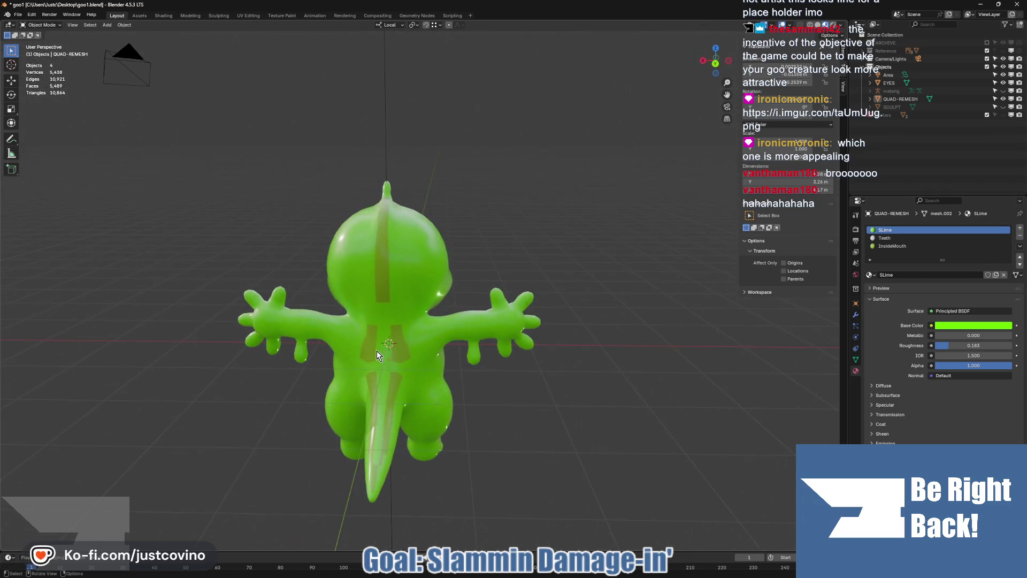
{"action": "left_click_drag", "start_coordinate": [563, 307], "coordinate": [568, 311]}
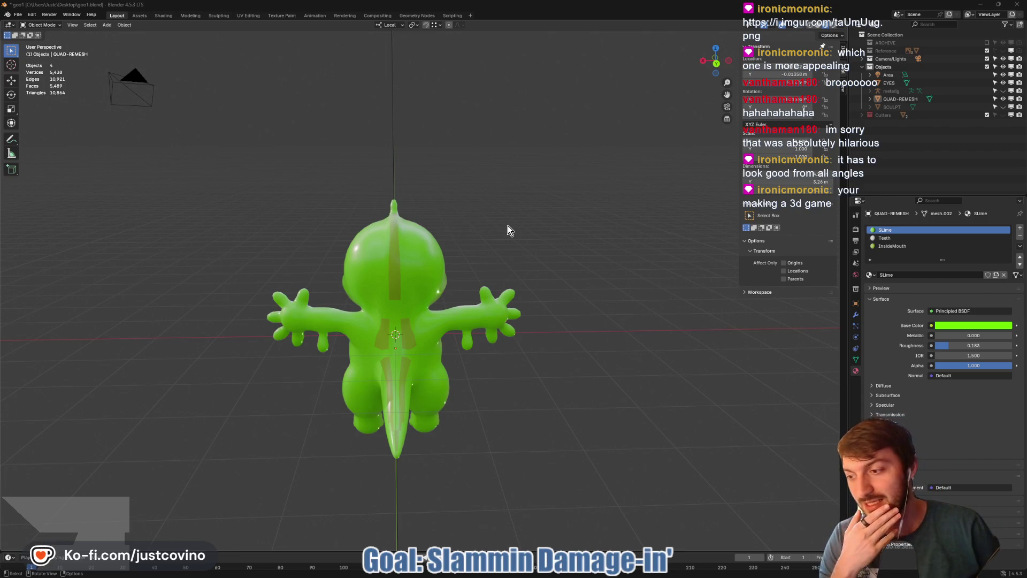
{"action": "mouse_move", "coordinate": [508, 226]}
{"action": "left_mouse_down"}
{"action": "mouse_move", "coordinate": [405, 250]}
{"action": "mouse_move", "coordinate": [318, 245]}
{"action": "mouse_move", "coordinate": [332, 245]}
{"action": "left_mouse_up"}
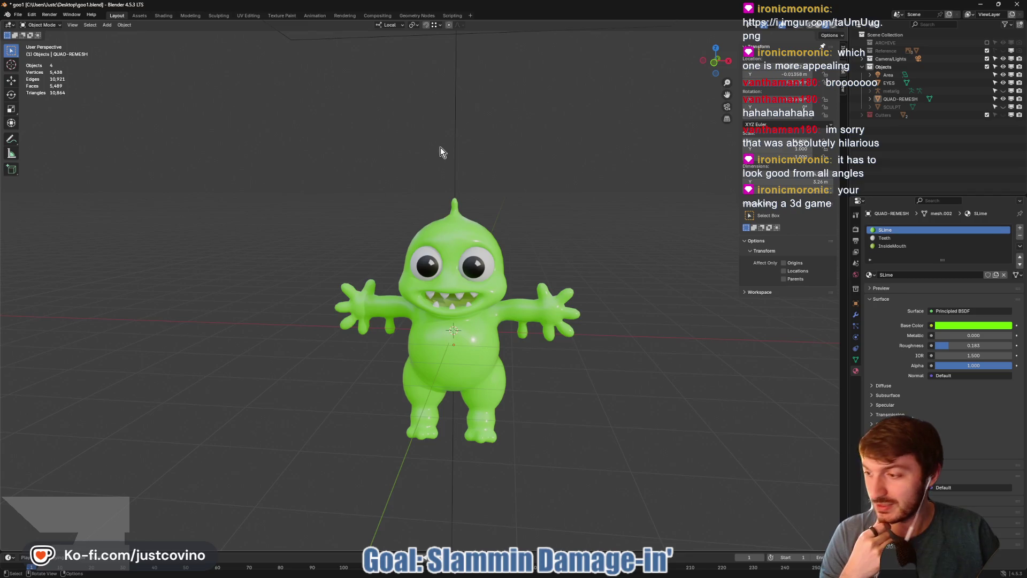
{"action": "mouse_move", "coordinate": [554, 222]}
{"action": "left_mouse_down"}
{"action": "mouse_move", "coordinate": [512, 213]}
{"action": "mouse_move", "coordinate": [587, 220]}
{"action": "mouse_move", "coordinate": [509, 216]}
{"action": "mouse_move", "coordinate": [155, 122]}
{"action": "mouse_move", "coordinate": [226, 214]}
{"action": "mouse_move", "coordinate": [554, 204]}
{"action": "mouse_move", "coordinate": [376, 204]}
{"action": "mouse_move", "coordinate": [513, 202]}
{"action": "left_mouse_up"}
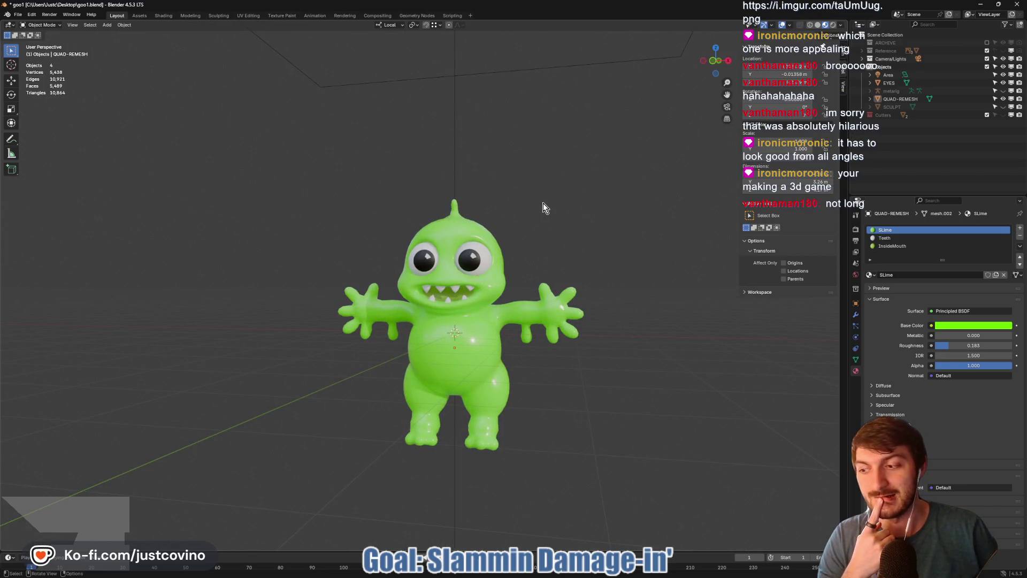
{"action": "left_click_drag", "start_coordinate": [537, 211], "coordinate": [575, 220]}
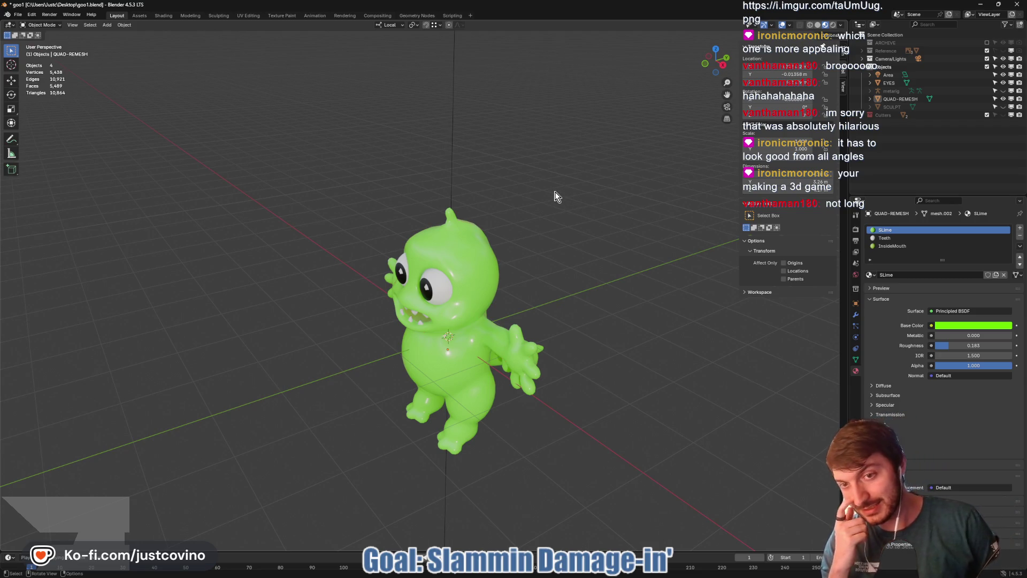
{"action": "mouse_move", "coordinate": [593, 232]}
{"action": "left_mouse_down"}
{"action": "mouse_move", "coordinate": [589, 210]}
{"action": "mouse_move", "coordinate": [445, 215]}
{"action": "left_mouse_up"}
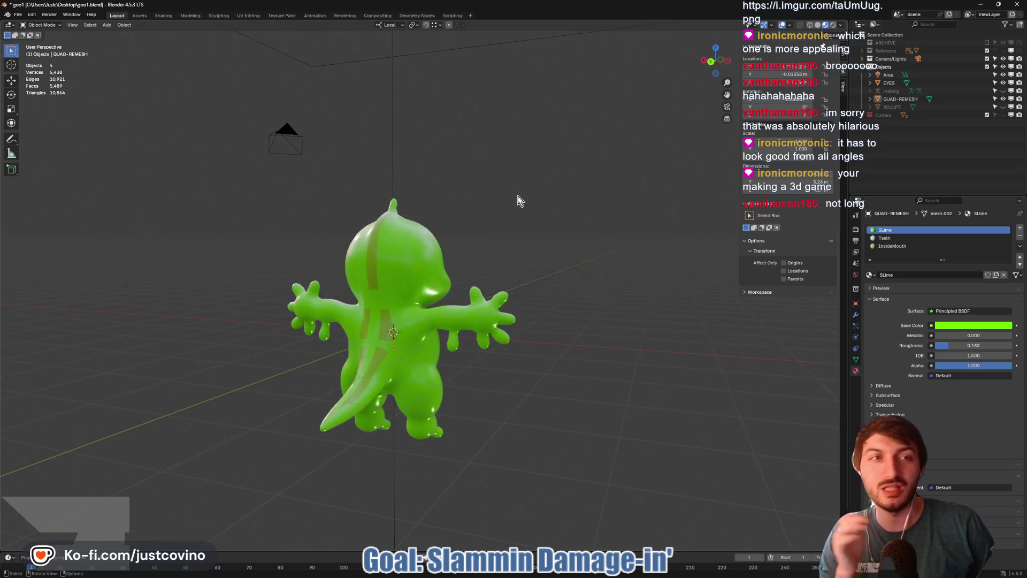
{"action": "left_click_drag", "start_coordinate": [486, 189], "coordinate": [644, 191]}
{"action": "mouse_move", "coordinate": [511, 225]}
{"action": "left_mouse_down"}
{"action": "mouse_move", "coordinate": [567, 224]}
{"action": "mouse_move", "coordinate": [531, 227]}
{"action": "left_mouse_up"}
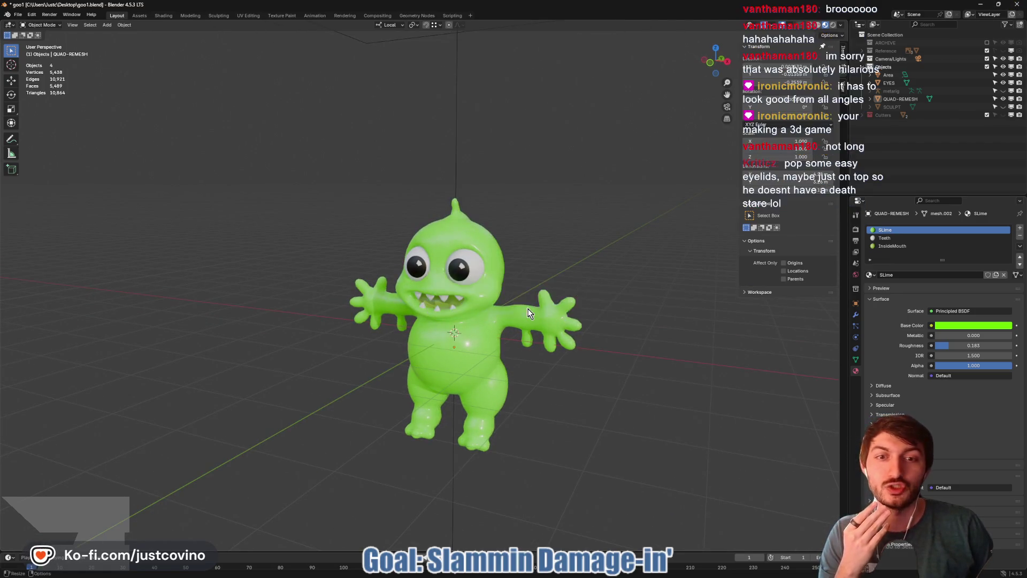
{"action": "key", "text": "alt+Tab"}
- In Godot, zoom and orbit the player scene to view the goo wizard from the front
{"action": "left_click", "coordinate": [503, 516]}
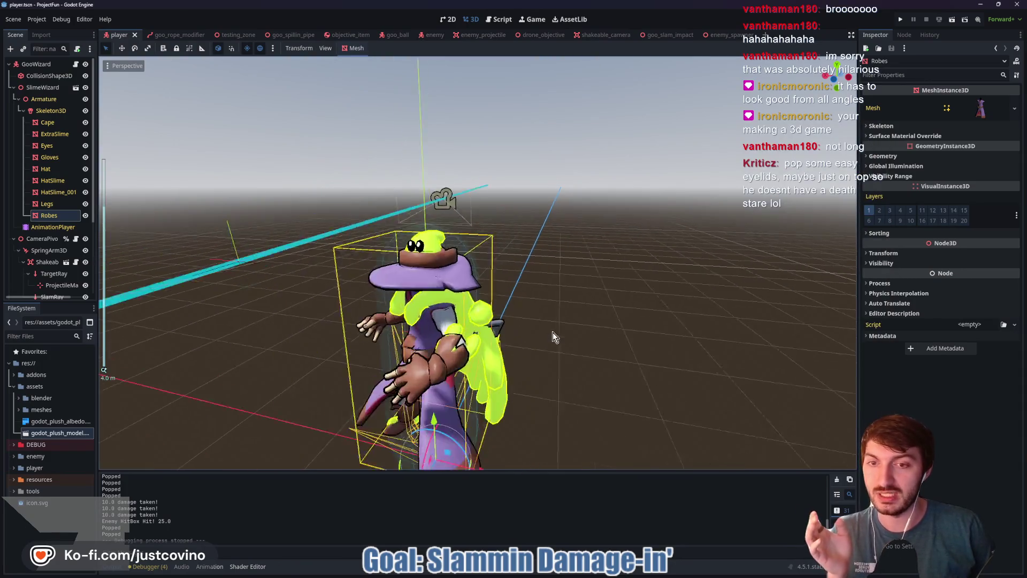
{"action": "scroll", "coordinate": [554, 332], "scroll_direction": "down", "scroll_amount": 2}
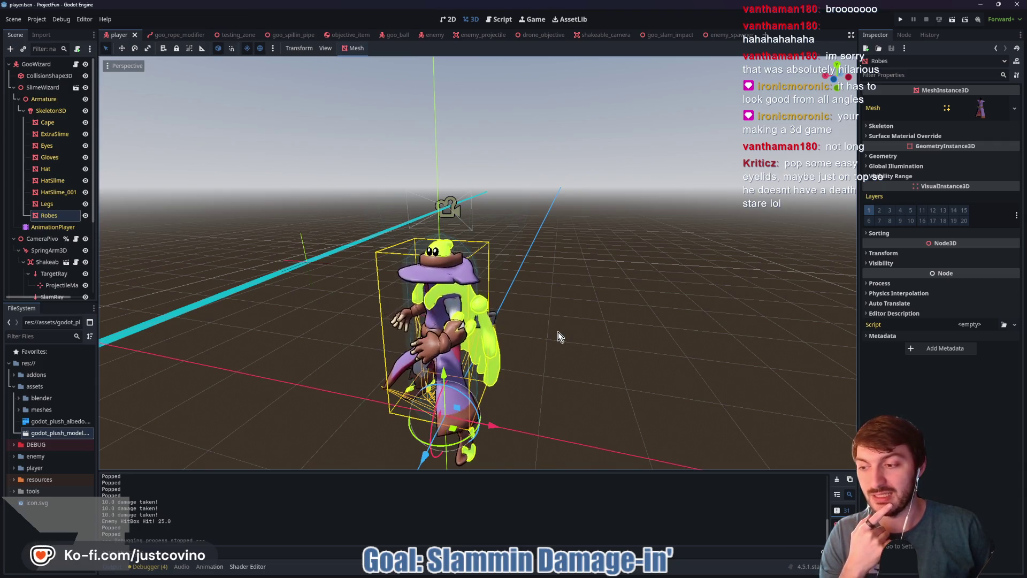
{"action": "mouse_move", "coordinate": [558, 332]}
{"action": "left_mouse_down"}
{"action": "mouse_move", "coordinate": [657, 315]}
{"action": "mouse_move", "coordinate": [524, 311]}
{"action": "mouse_move", "coordinate": [333, 326]}
{"action": "left_mouse_up"}
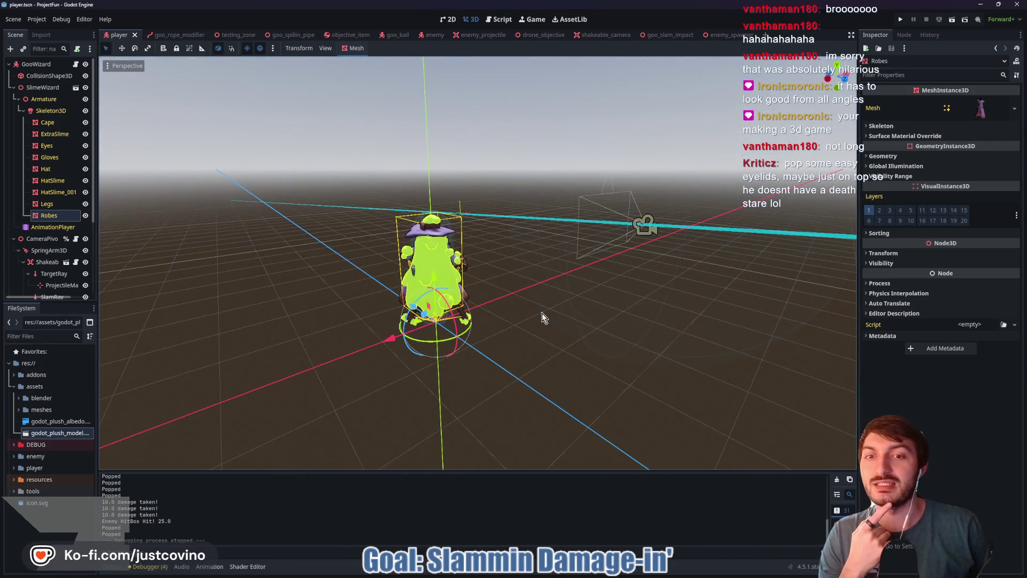
{"action": "mouse_move", "coordinate": [541, 313]}
{"action": "left_mouse_down"}
{"action": "mouse_move", "coordinate": [528, 303]}
{"action": "mouse_move", "coordinate": [541, 304]}
{"action": "left_mouse_up"}
{"action": "scroll", "coordinate": [554, 304], "scroll_direction": "up", "scroll_amount": 2}
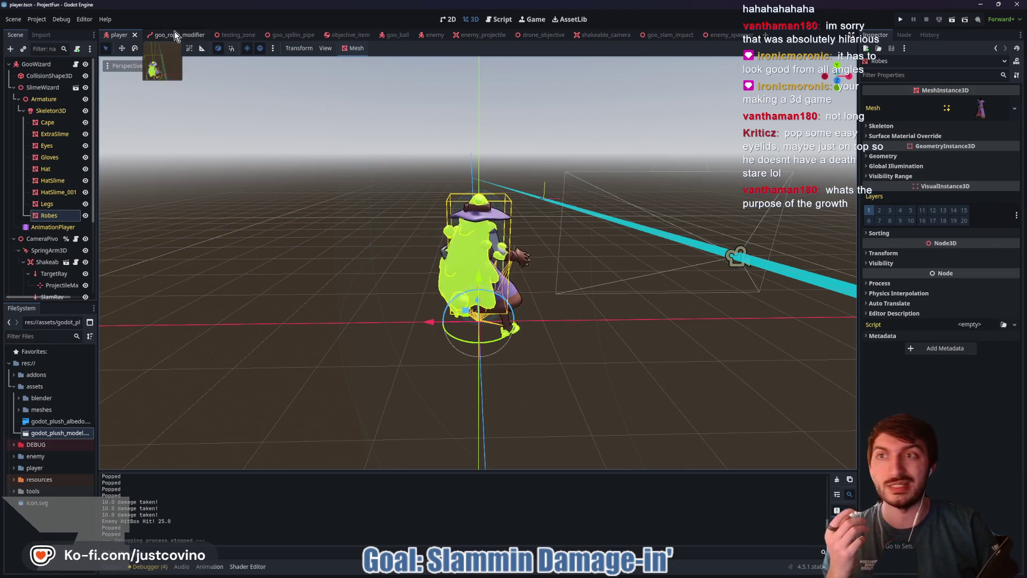
{"action": "left_click", "coordinate": [228, 34]}
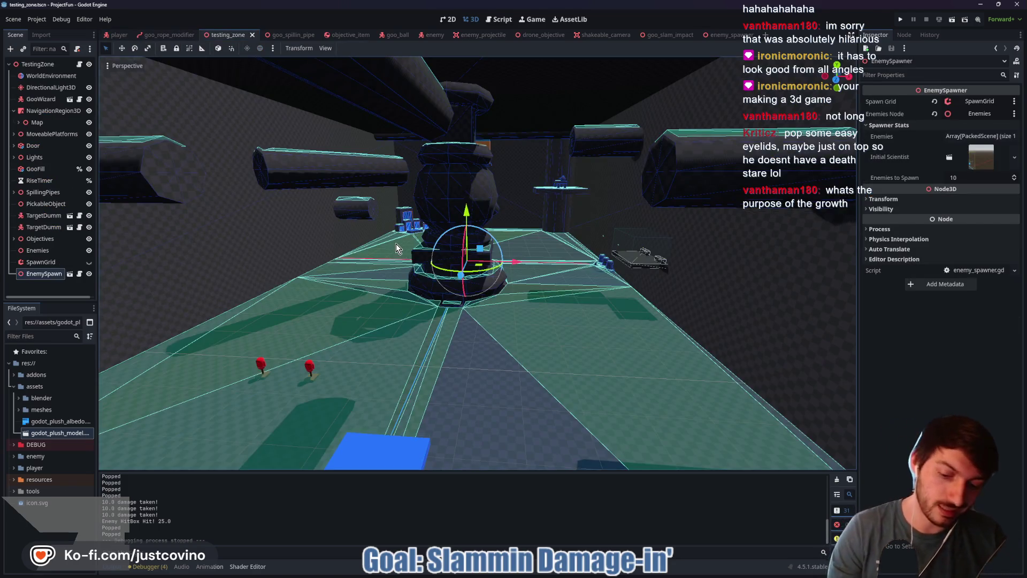
- Run the testing_zone scene with F6, fire a swing rope, then release and slam down
{"action": "key", "text": "F6"}
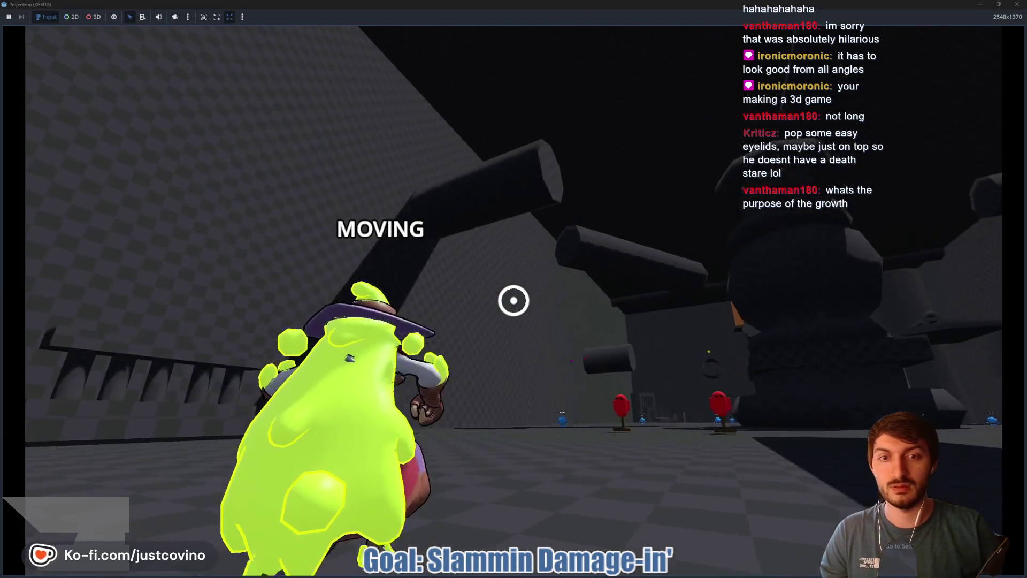
{"action": "left_click", "coordinate": [514, 300]}
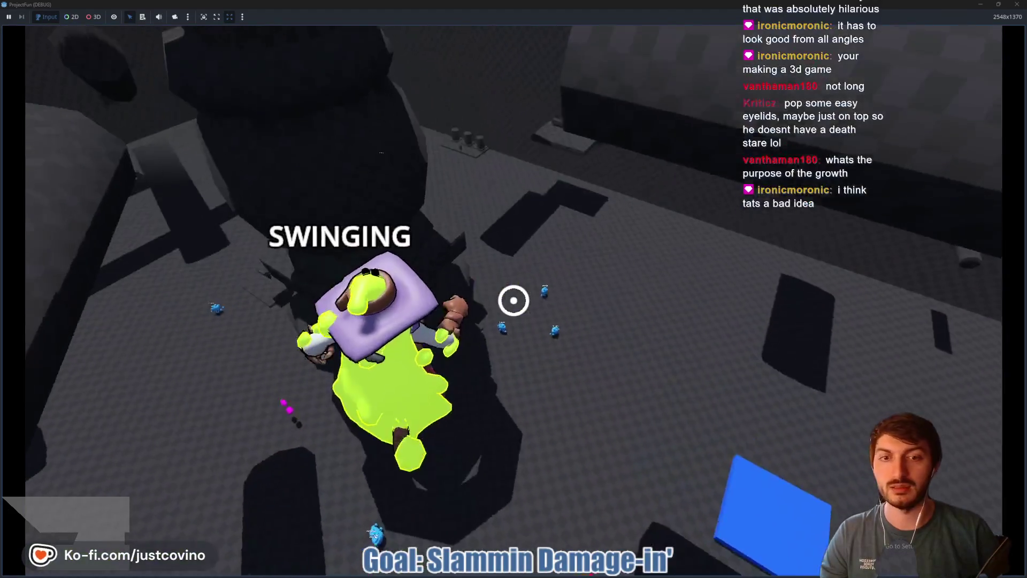
{"action": "left_click", "coordinate": [514, 300]}
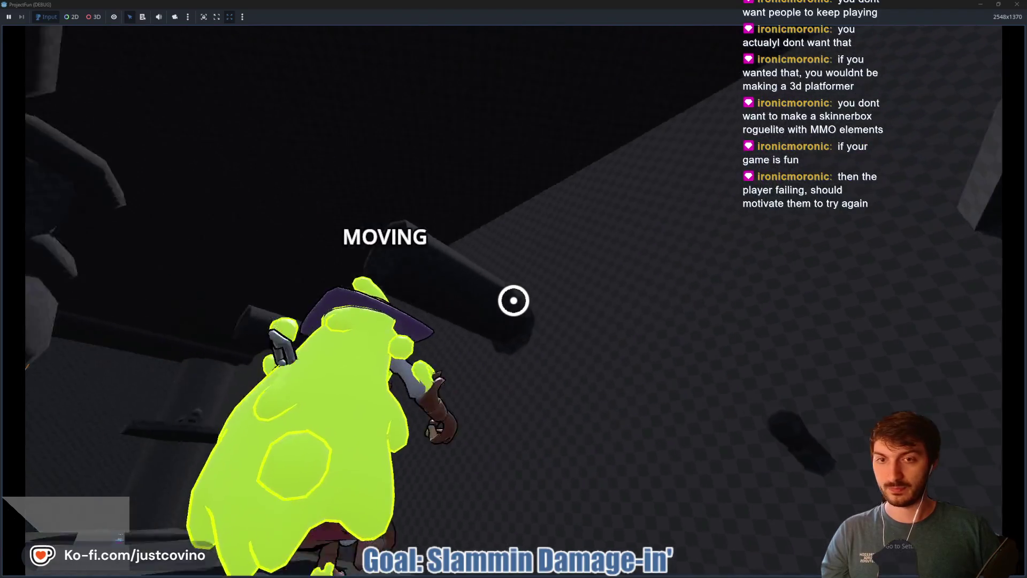
- Swing on three grapples, slam down, swing again, then fire two green blasts
{"action": "left_click", "coordinate": [513, 300]}
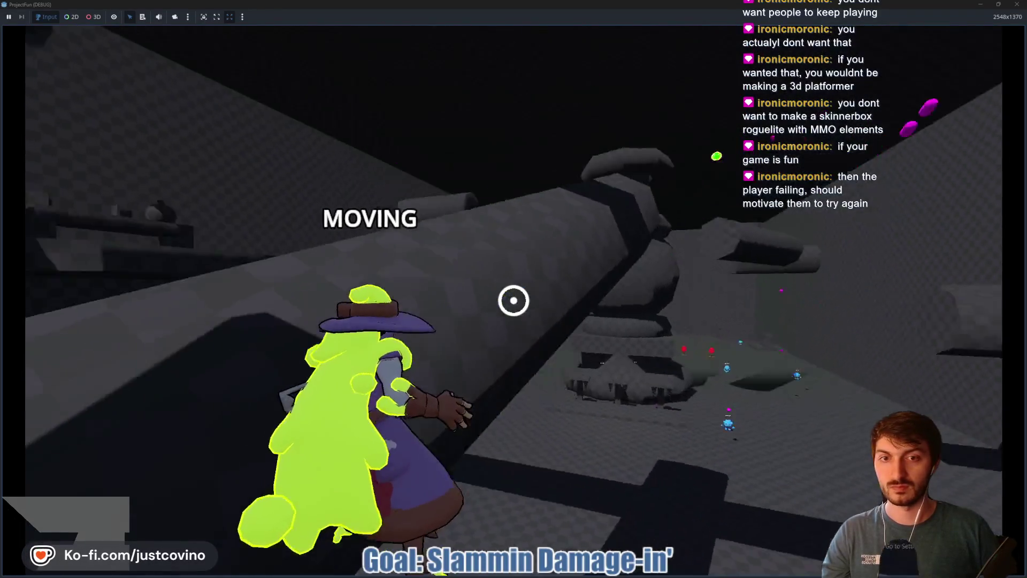
{"action": "left_click", "coordinate": [513, 300]}
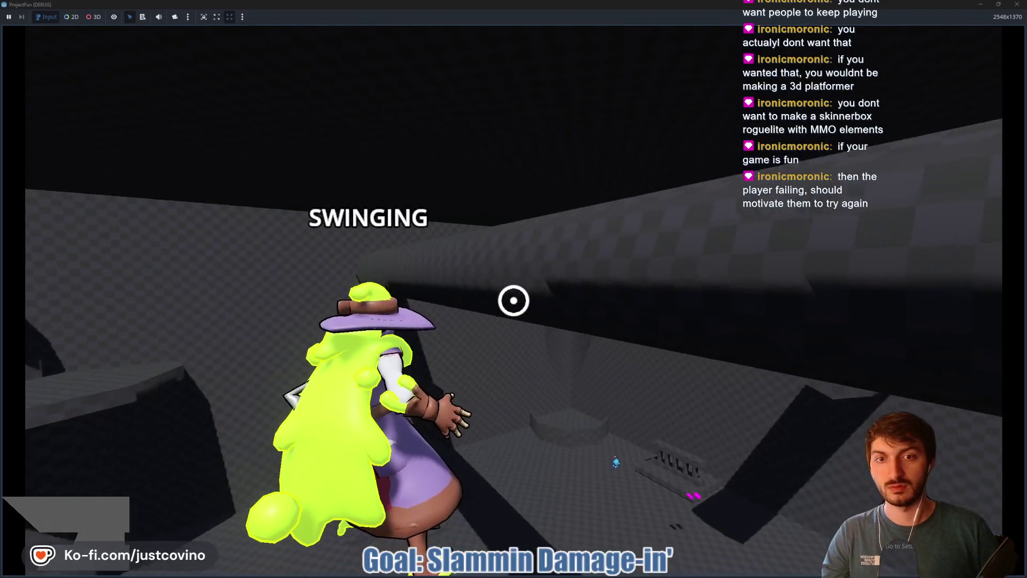
{"action": "left_click", "coordinate": [514, 300]}
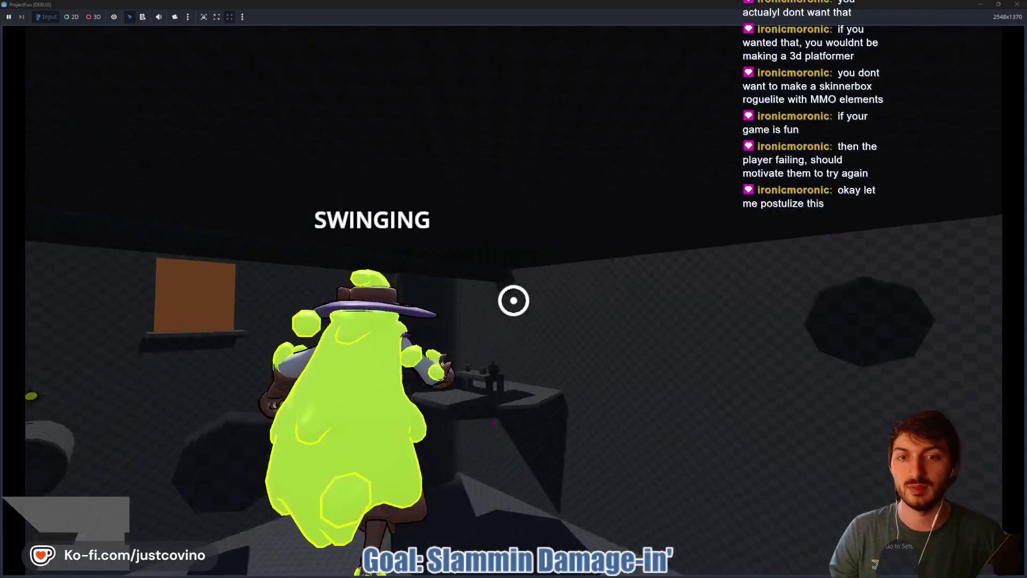
{"action": "key", "text": "ctrl"}
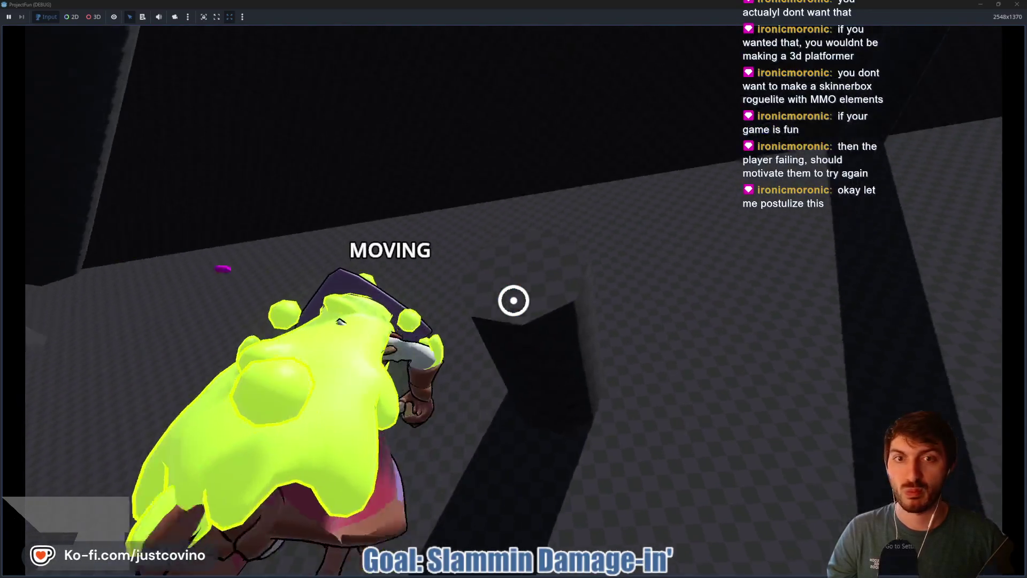
{"action": "left_click", "coordinate": [514, 300]}
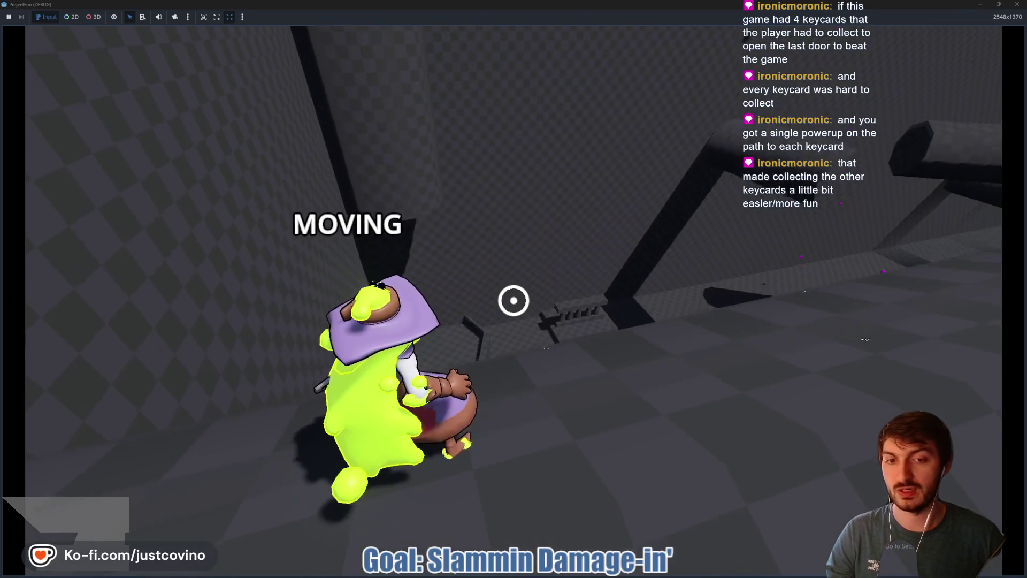
{"action": "left_click", "coordinate": [514, 301]}
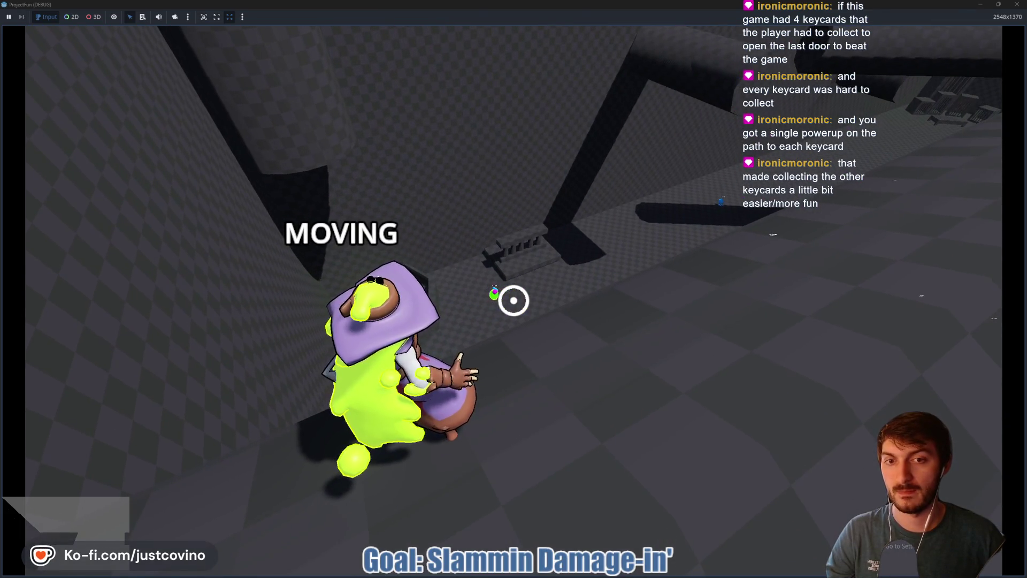
{"action": "left_click", "coordinate": [513, 301]}
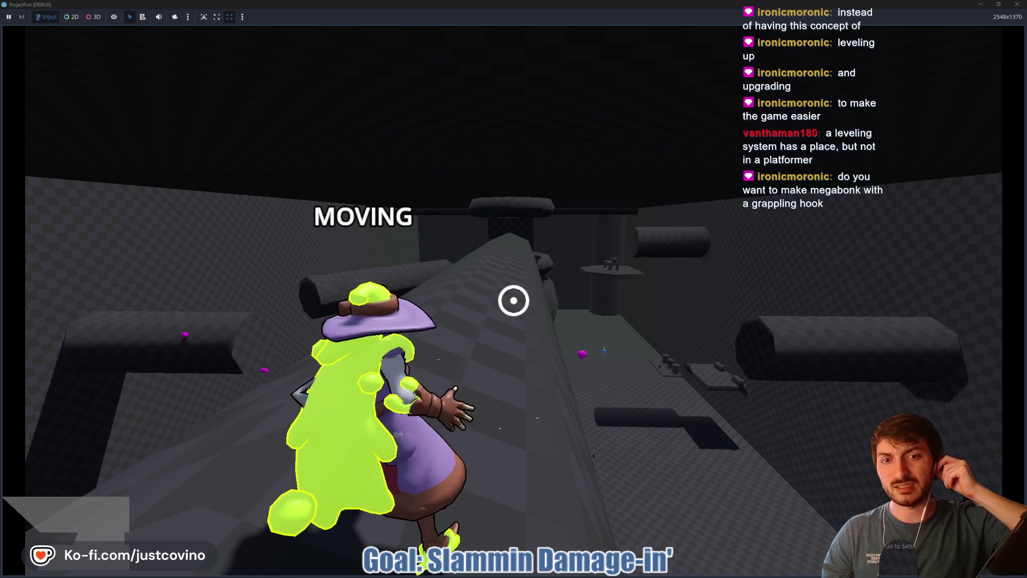
- Walk along the ridge, then grapple and slam down twice, cracking floor tiles
{"action": "key", "text": "w"}
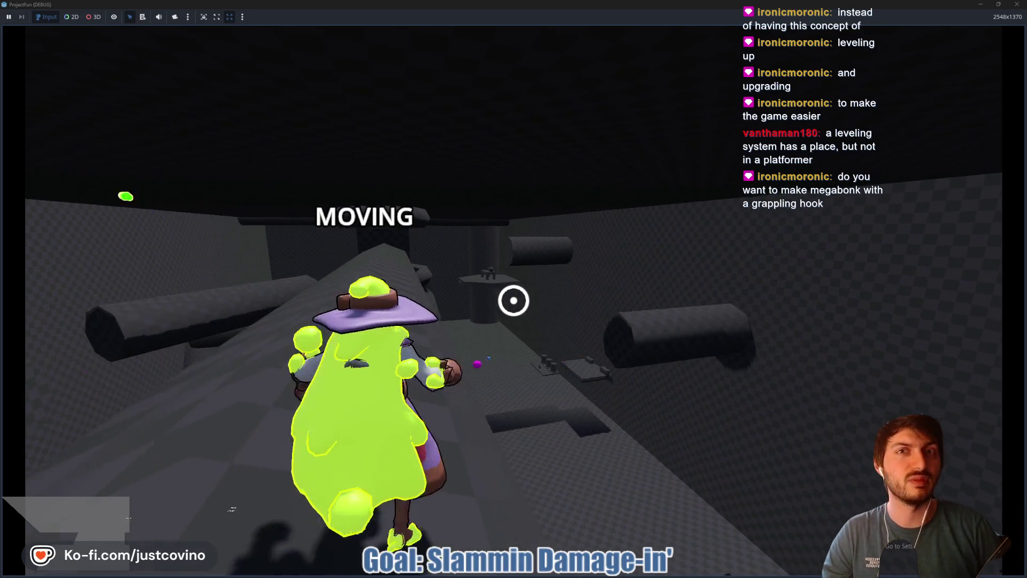
{"action": "key", "text": "w"}
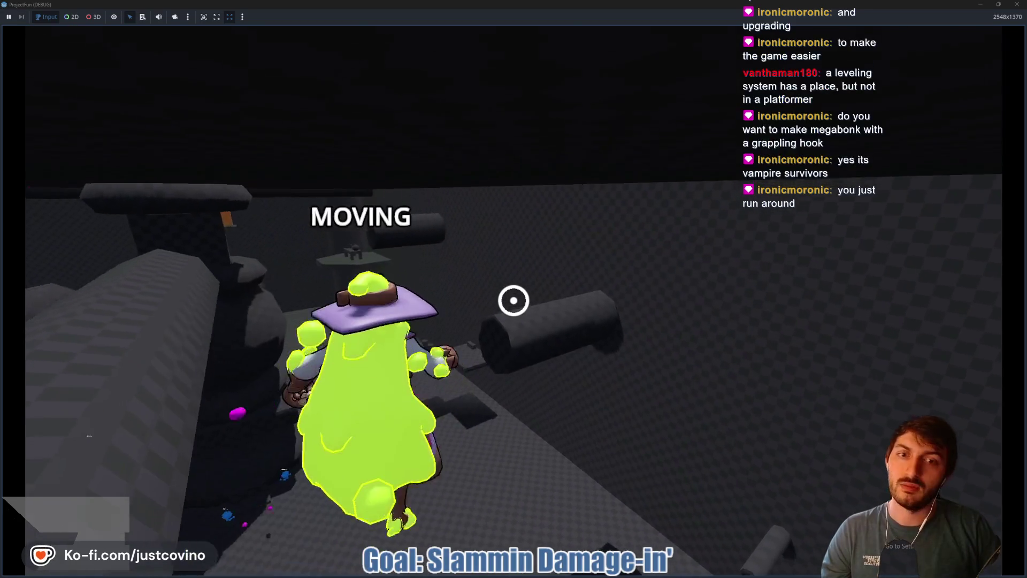
{"action": "left_click", "coordinate": [513, 300]}
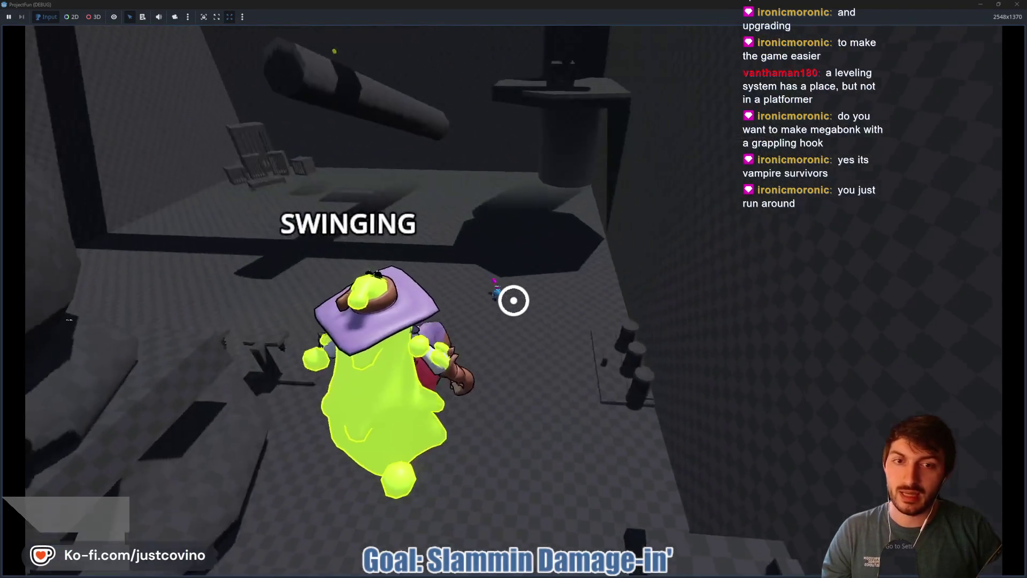
{"action": "key", "text": "ctrl"}
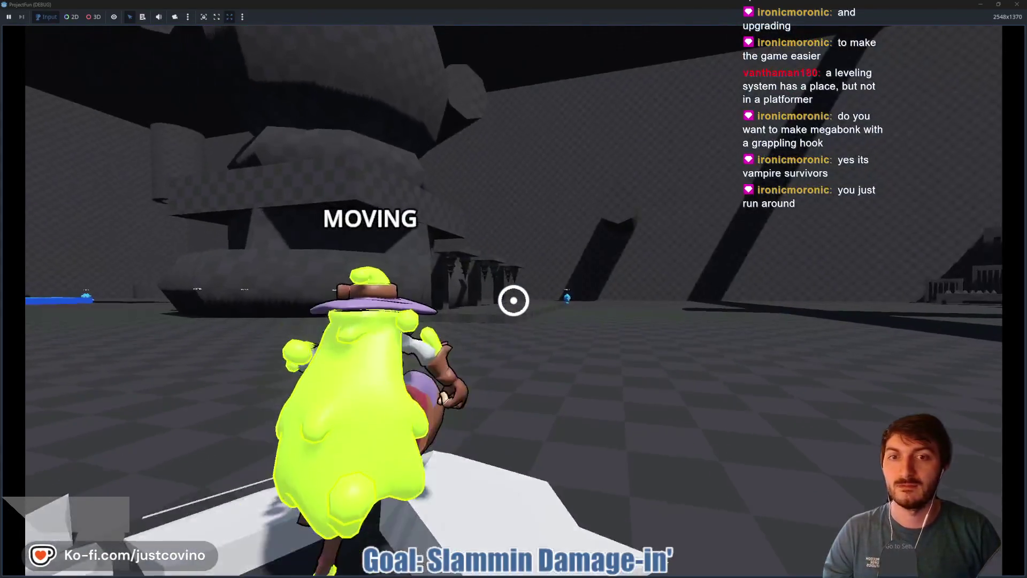
{"action": "left_click", "coordinate": [514, 300]}
{"action": "key", "text": "ctrl"}
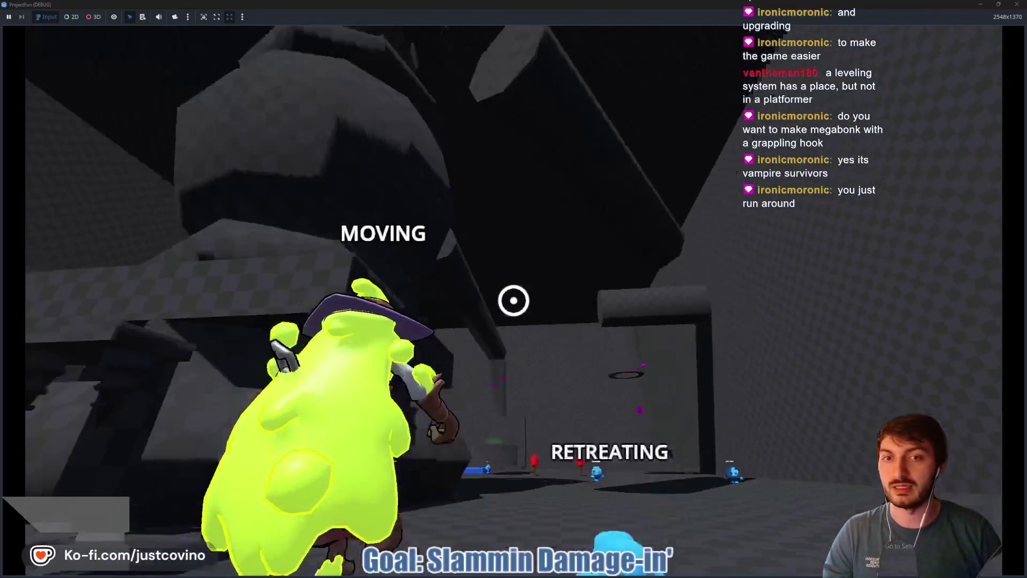
- Chain three more grapple swings off the walls to continue through the level
{"action": "left_click", "coordinate": [514, 300]}
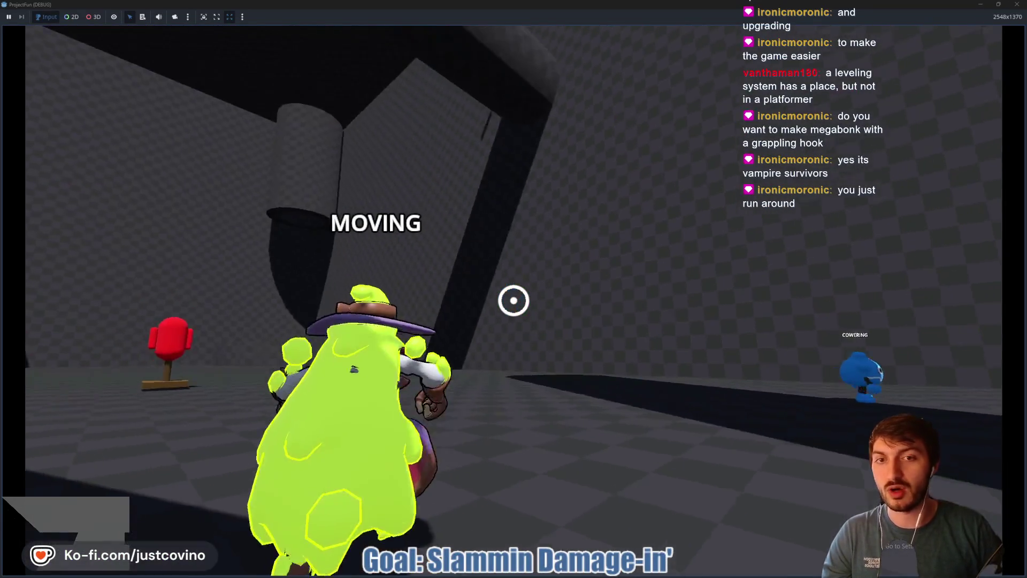
{"action": "left_click", "coordinate": [514, 300]}
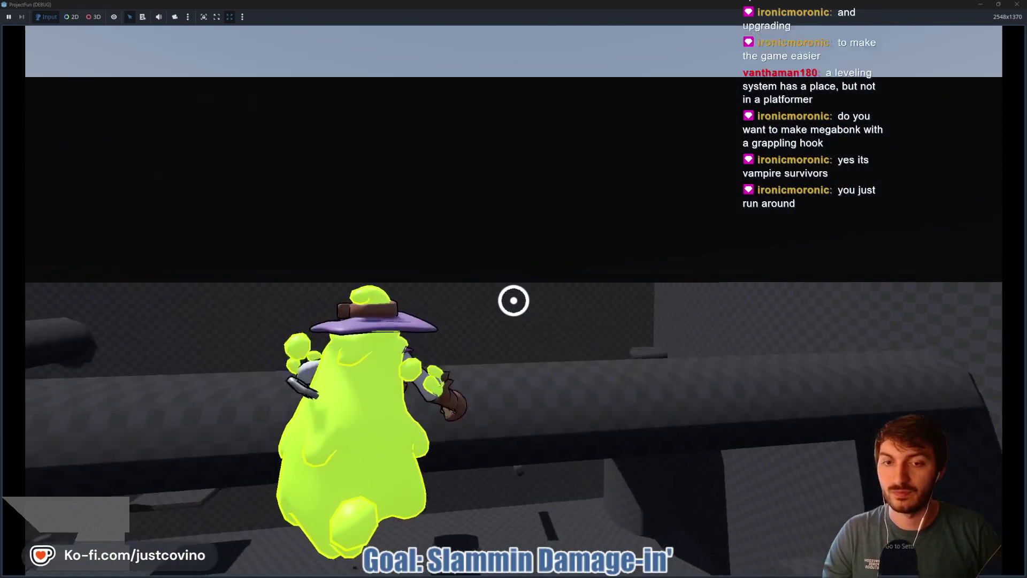
{"action": "left_click", "coordinate": [514, 300]}
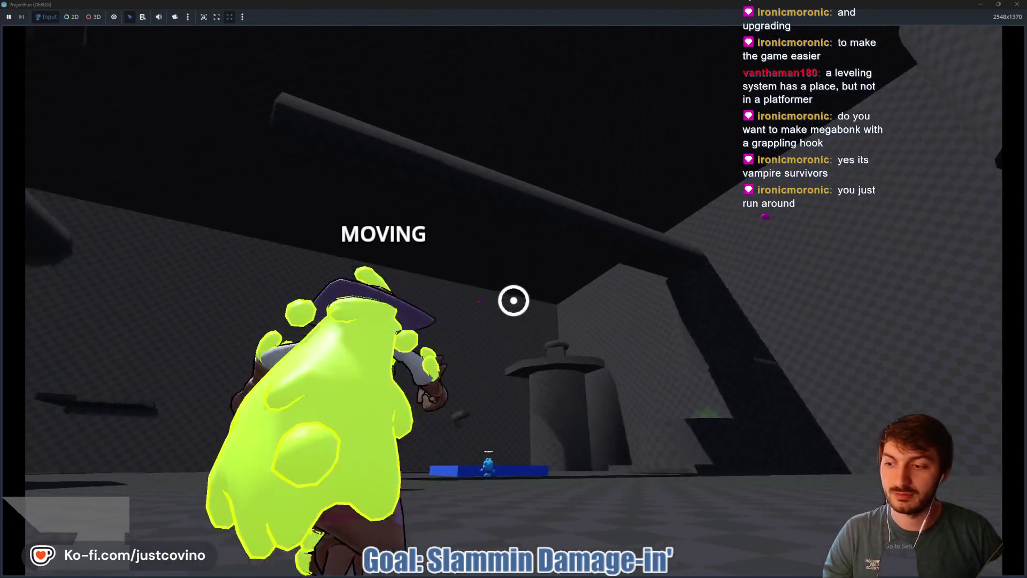
- Grapple across the arena and slam down, then swing and release twice to land by the blue block
{"action": "left_click", "coordinate": [513, 300]}
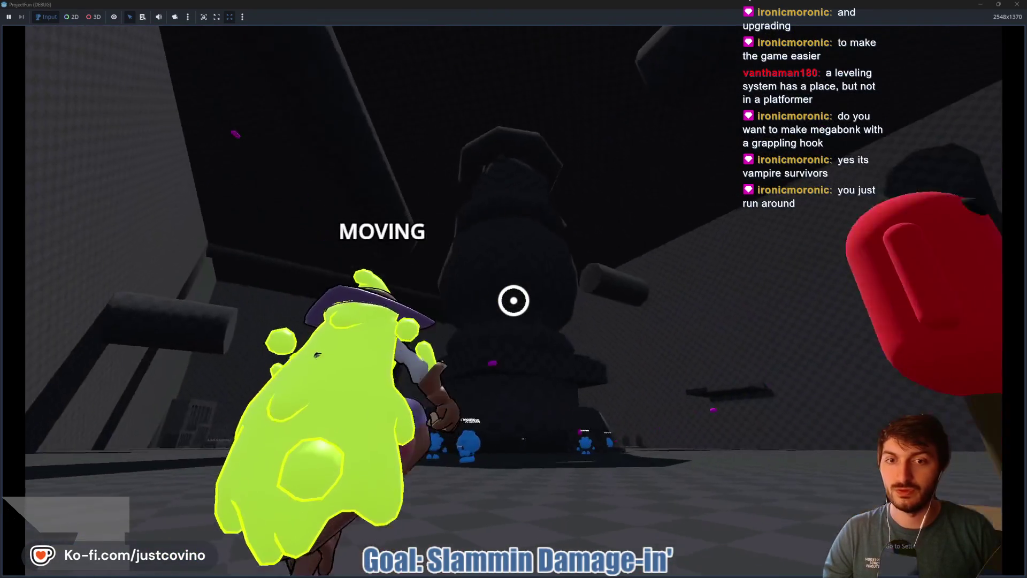
{"action": "left_click", "coordinate": [514, 300]}
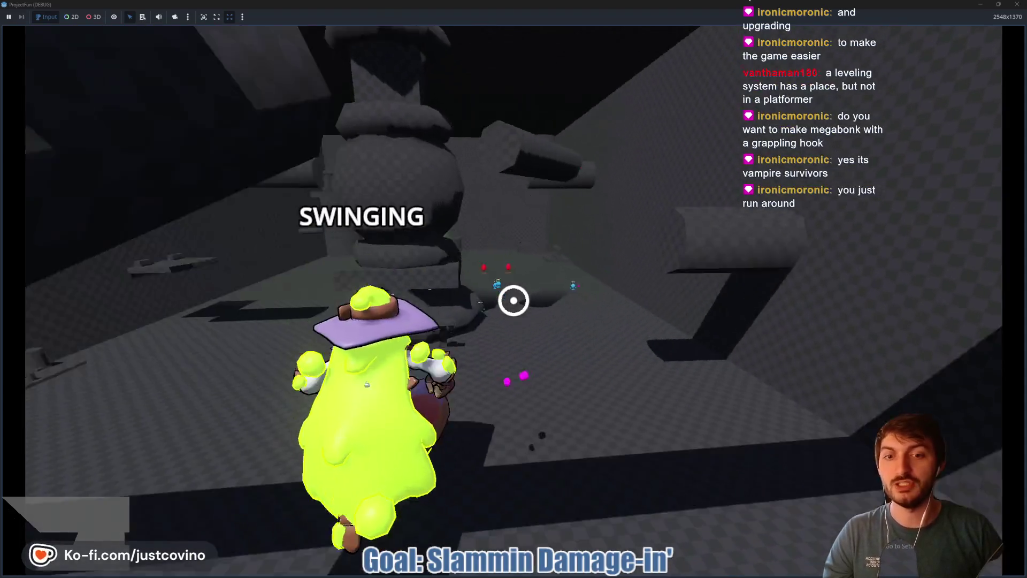
{"action": "right_click", "coordinate": [514, 301]}
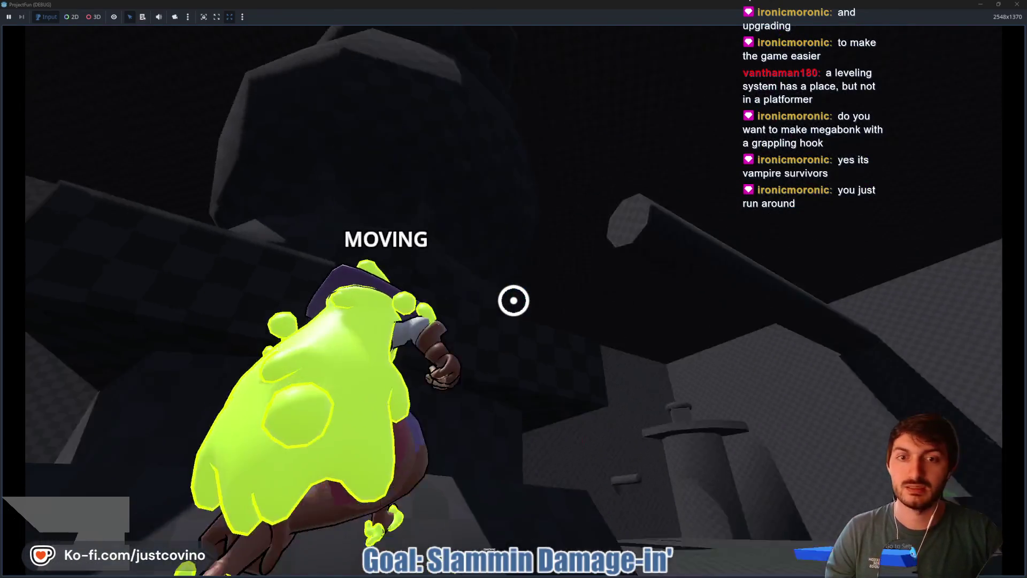
{"action": "left_click", "coordinate": [514, 301]}
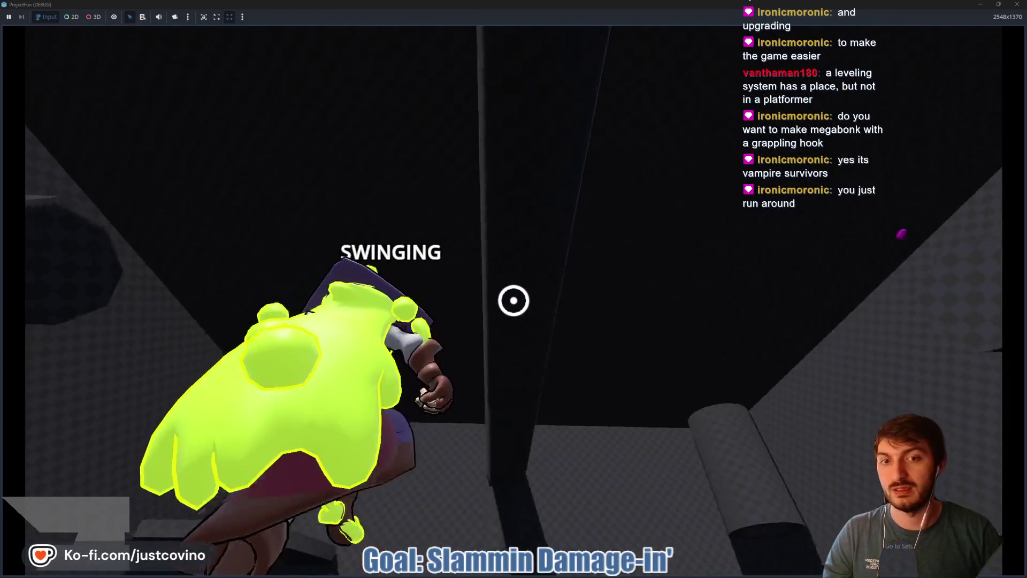
{"action": "key", "text": "space"}
{"action": "left_click", "coordinate": [513, 300]}
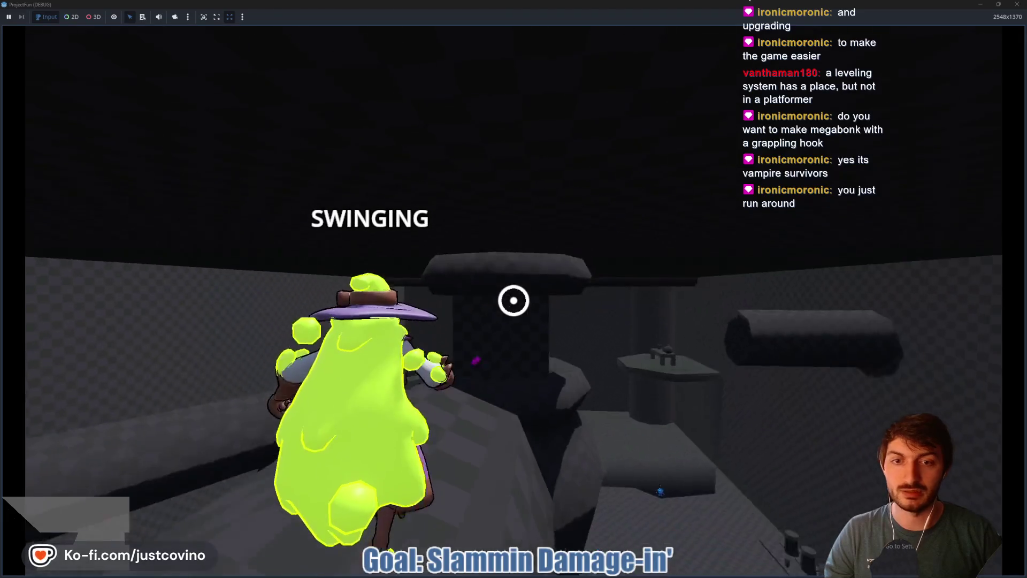
{"action": "key", "text": "space"}
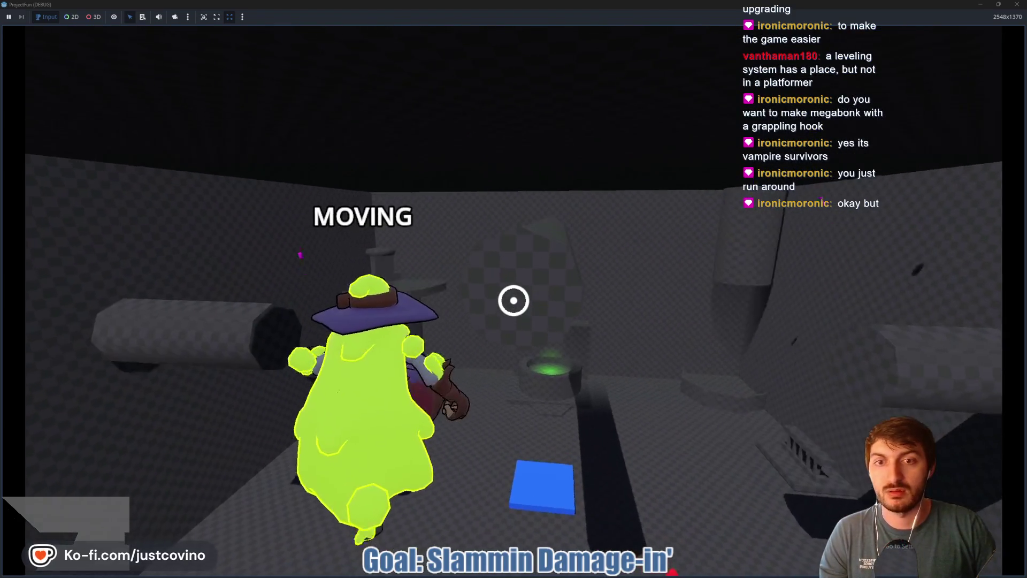
- Grapple onto a wall and swing into a right-click ground slam, then grapple off again
{"action": "left_click", "coordinate": [513, 301]}
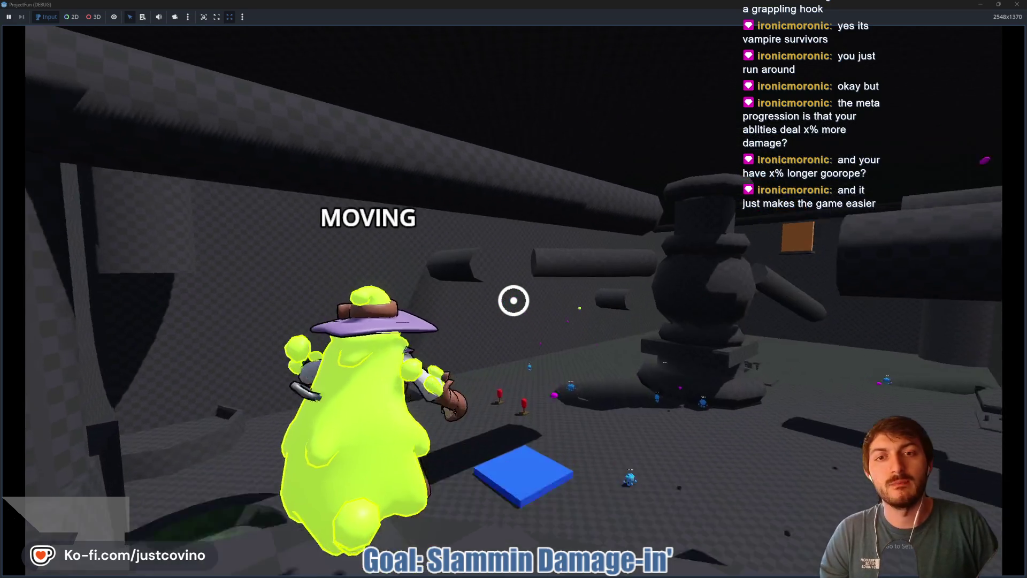
{"action": "left_click", "coordinate": [514, 300]}
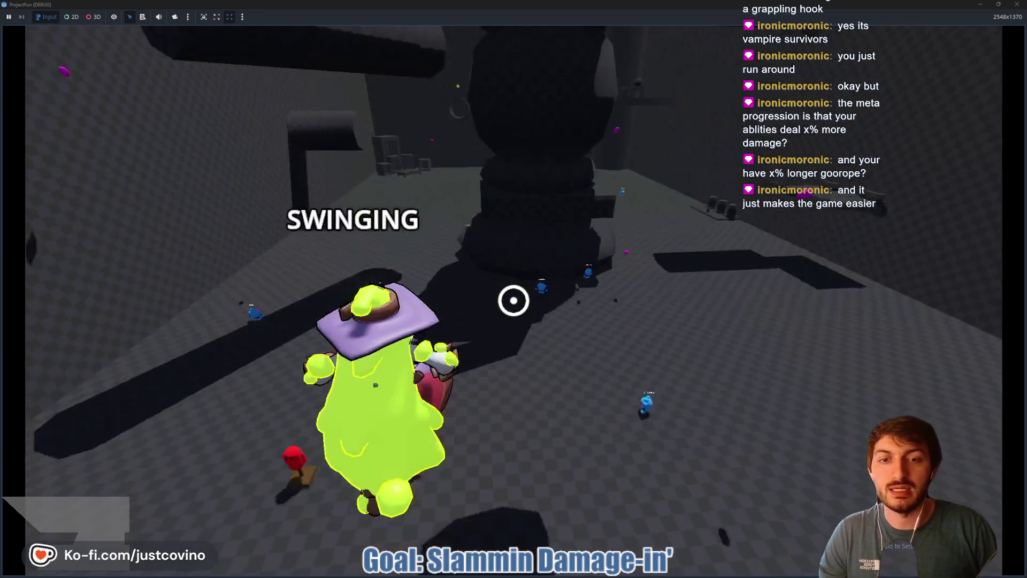
{"action": "right_click", "coordinate": [514, 301]}
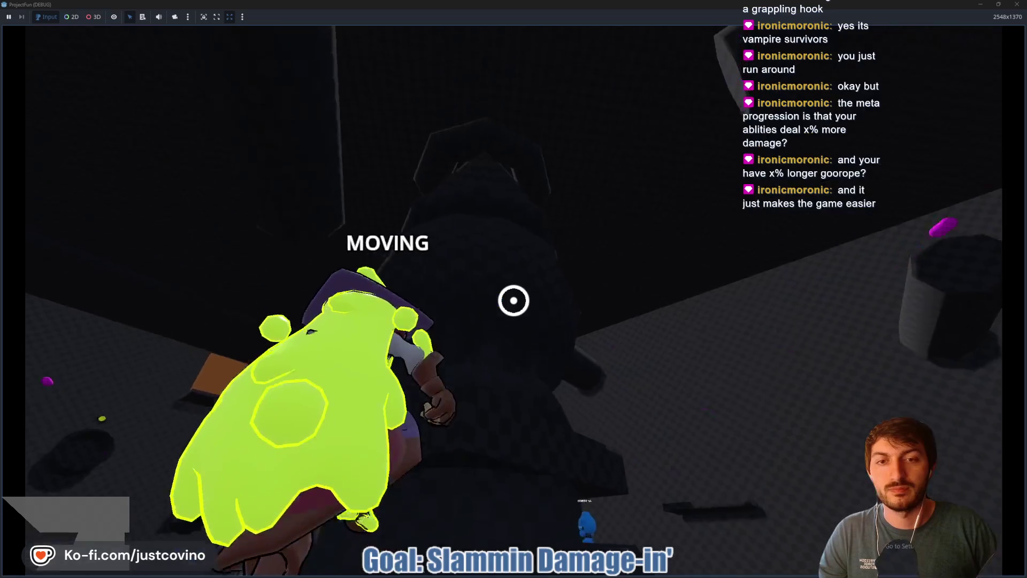
{"action": "left_click", "coordinate": [514, 300]}
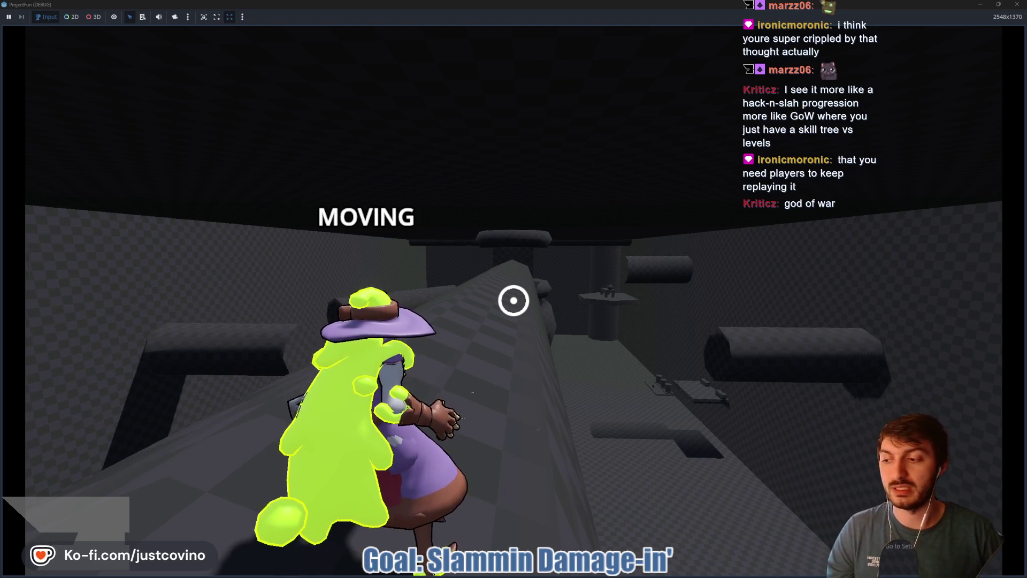
- Run up the ramp and chain grapple swings up onto the dark tower
{"action": "key", "text": "w"}
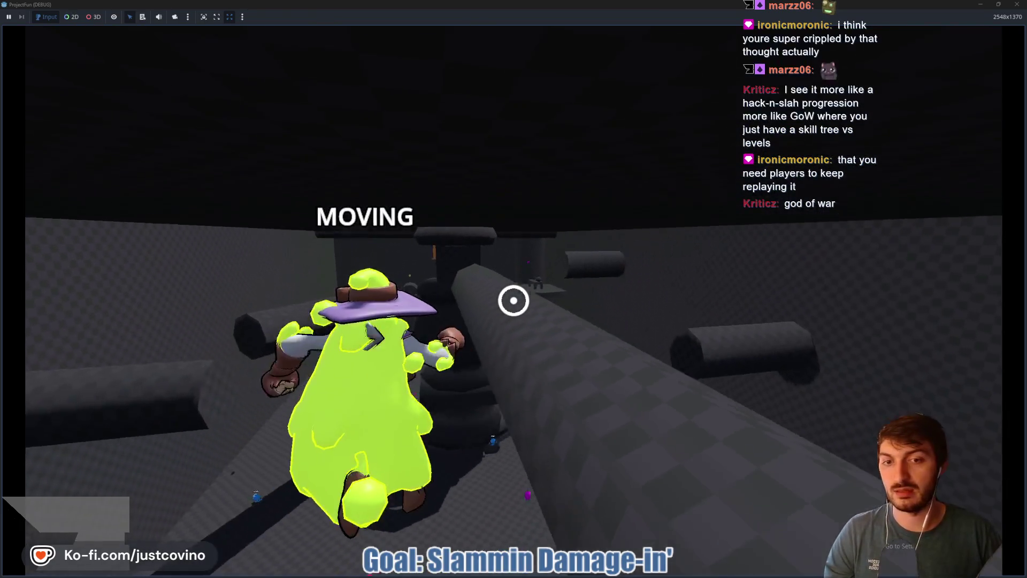
{"action": "left_click", "coordinate": [514, 300]}
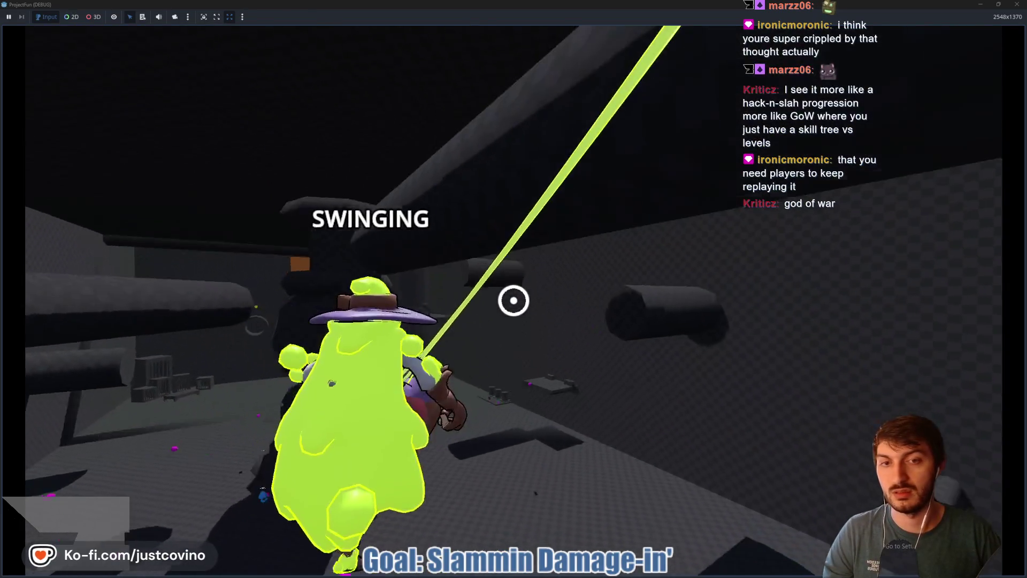
{"action": "left_click", "coordinate": [513, 300]}
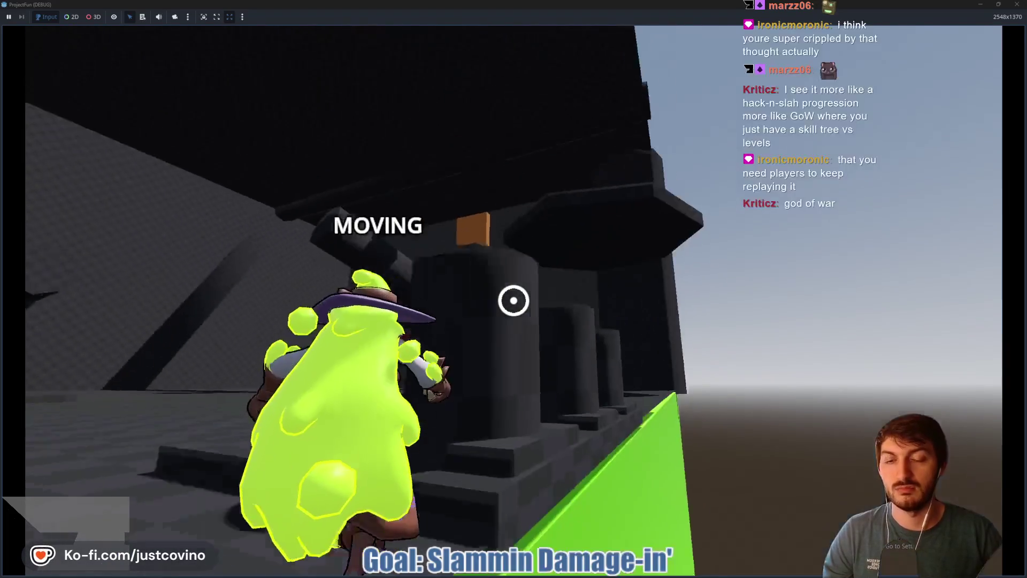
{"action": "left_click", "coordinate": [514, 300]}
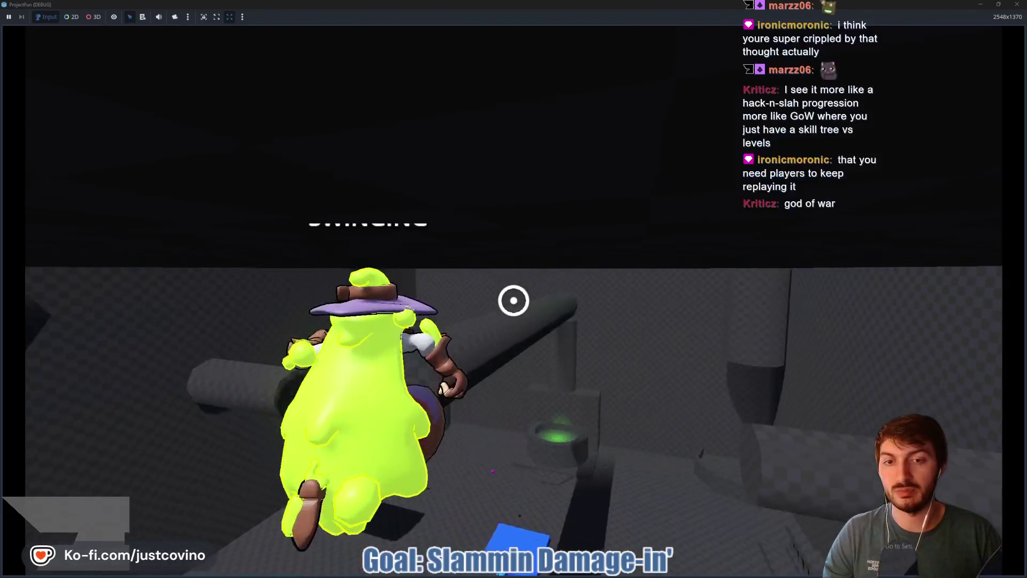
{"action": "left_click", "coordinate": [513, 300]}
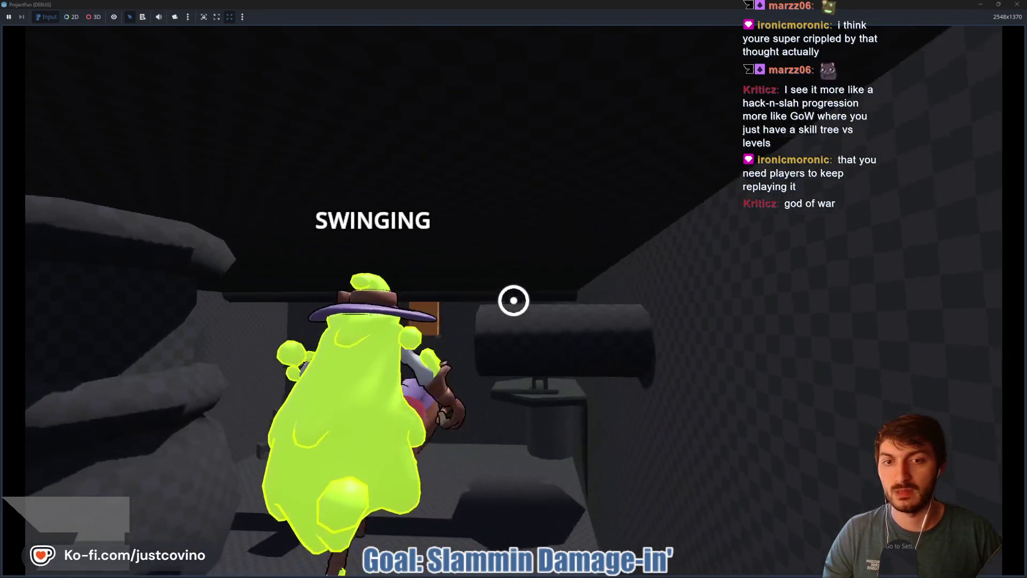
{"action": "left_click", "coordinate": [513, 300]}
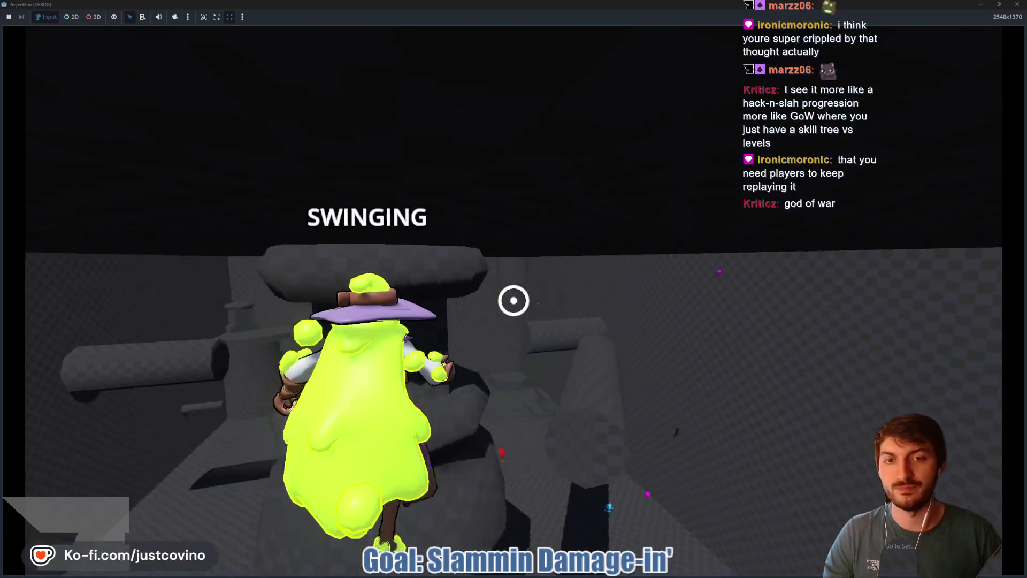
{"action": "left_click", "coordinate": [513, 300]}
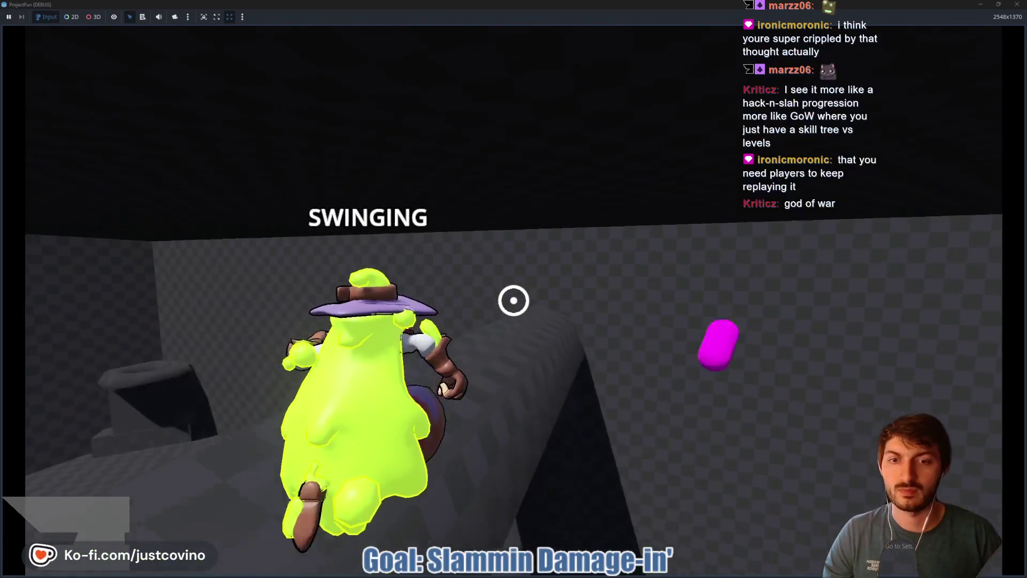
{"action": "left_click", "coordinate": [513, 300]}
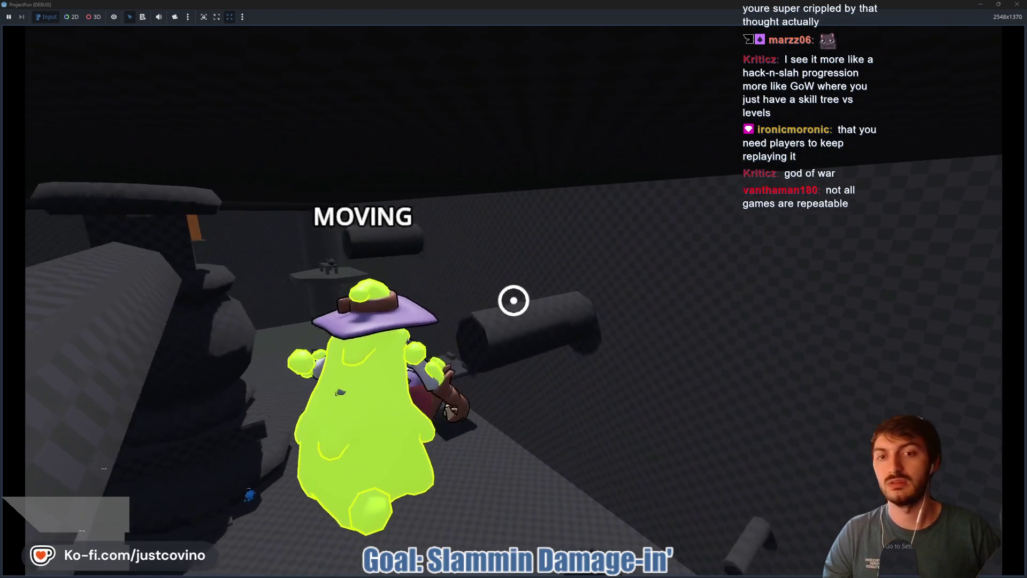
- Grapple across the pillars and gap, land, then shoot a slime orb at the pillar
{"action": "left_click", "coordinate": [513, 300]}
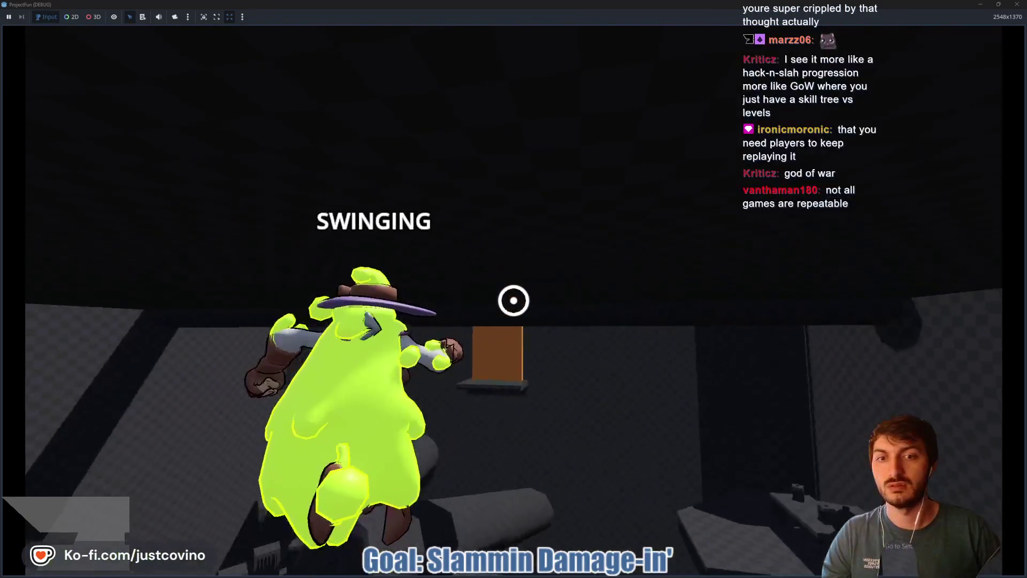
{"action": "left_click", "coordinate": [514, 300]}
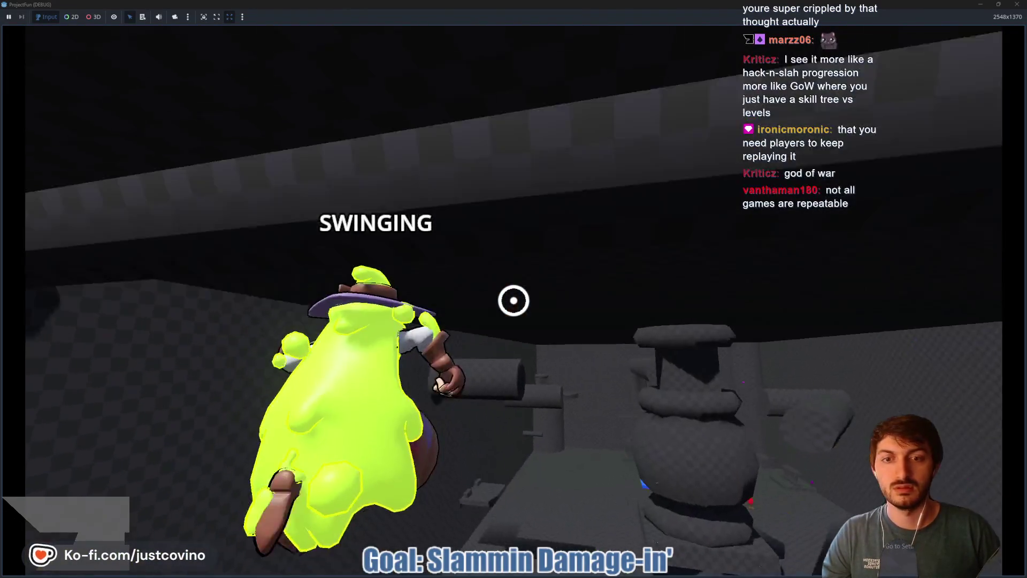
{"action": "left_click", "coordinate": [514, 300]}
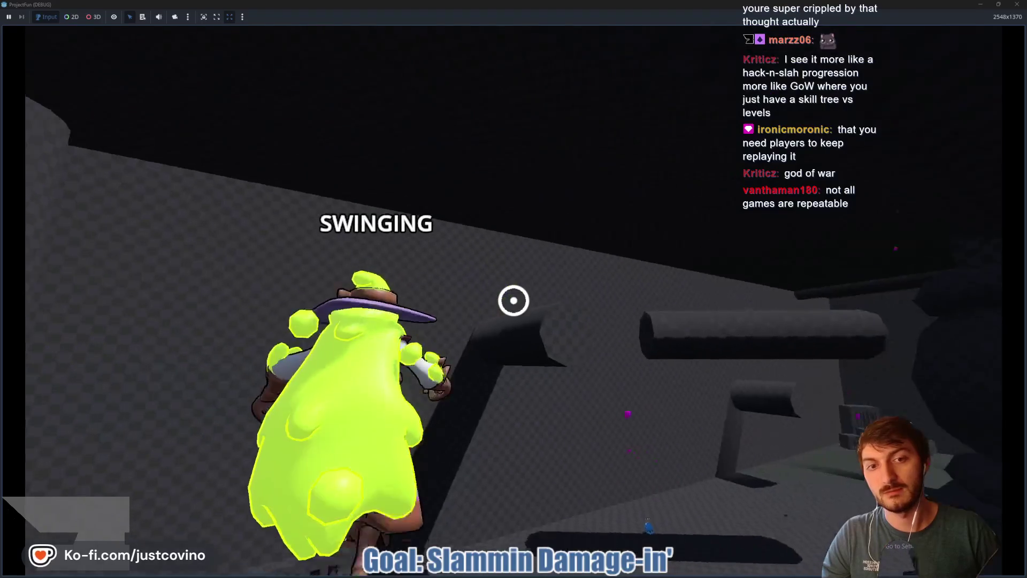
{"action": "left_click", "coordinate": [514, 301]}
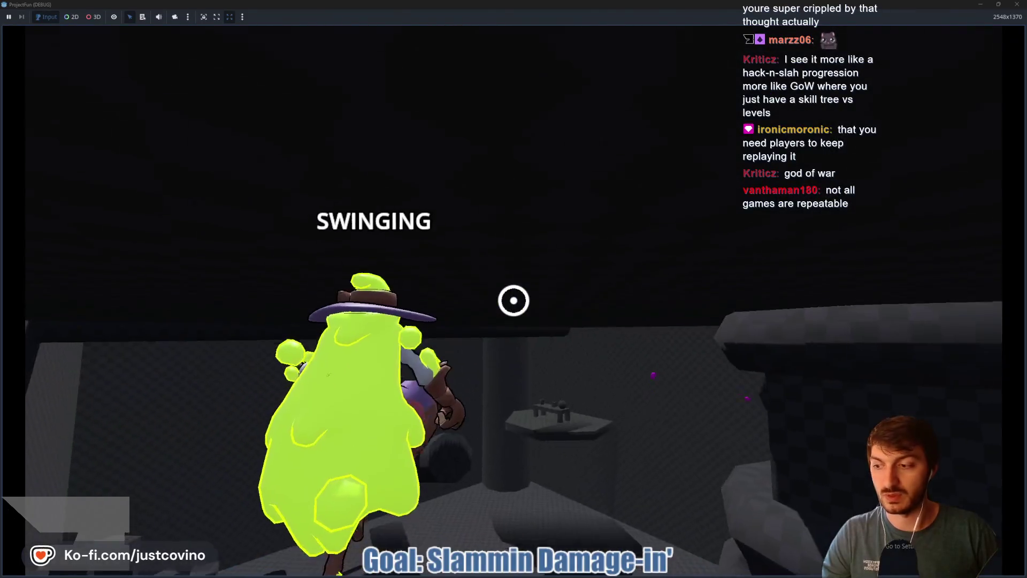
{"action": "left_click", "coordinate": [513, 300]}
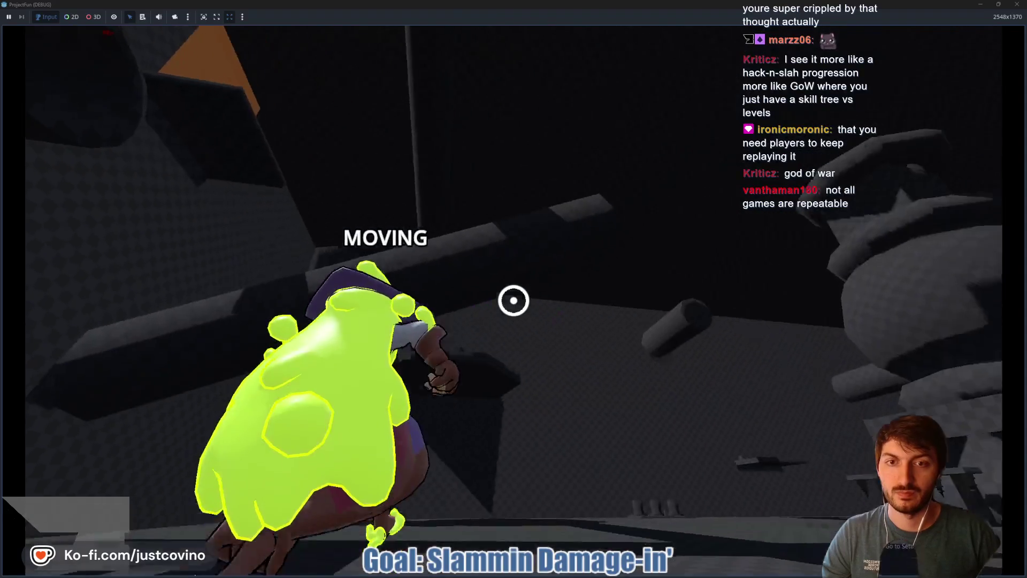
{"action": "left_click", "coordinate": [513, 300]}
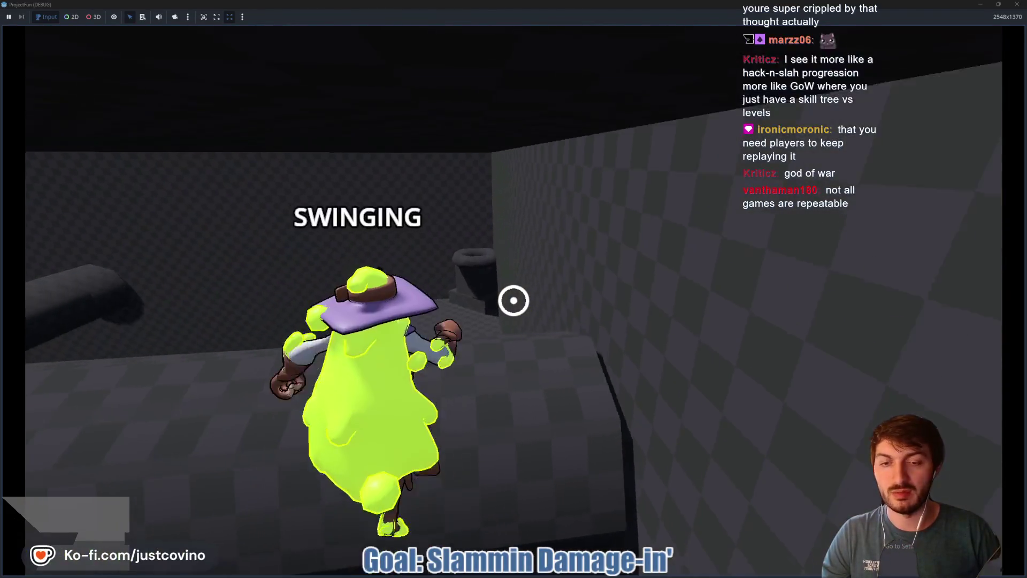
{"action": "left_click", "coordinate": [514, 300]}
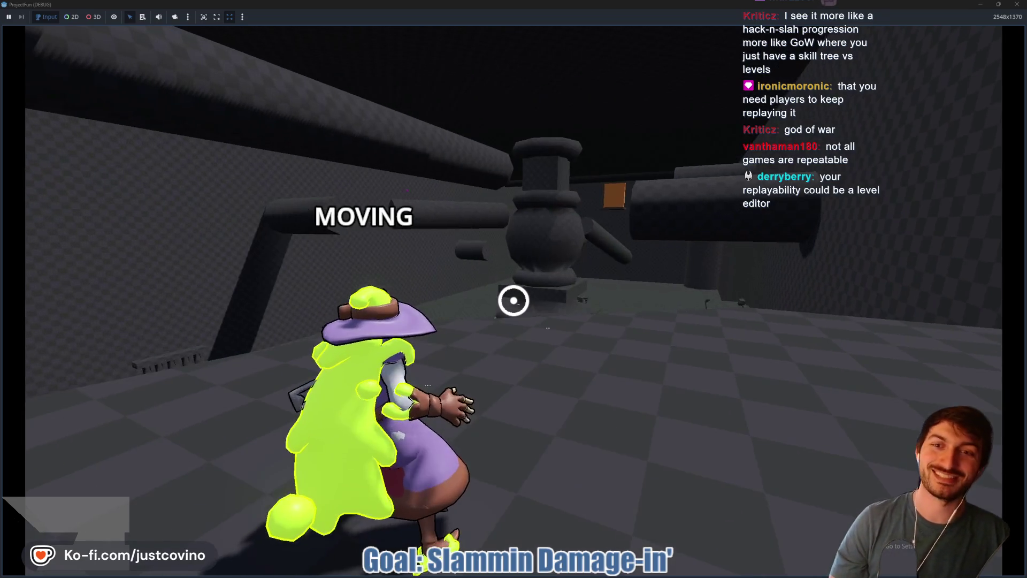
{"action": "left_click", "coordinate": [514, 300]}
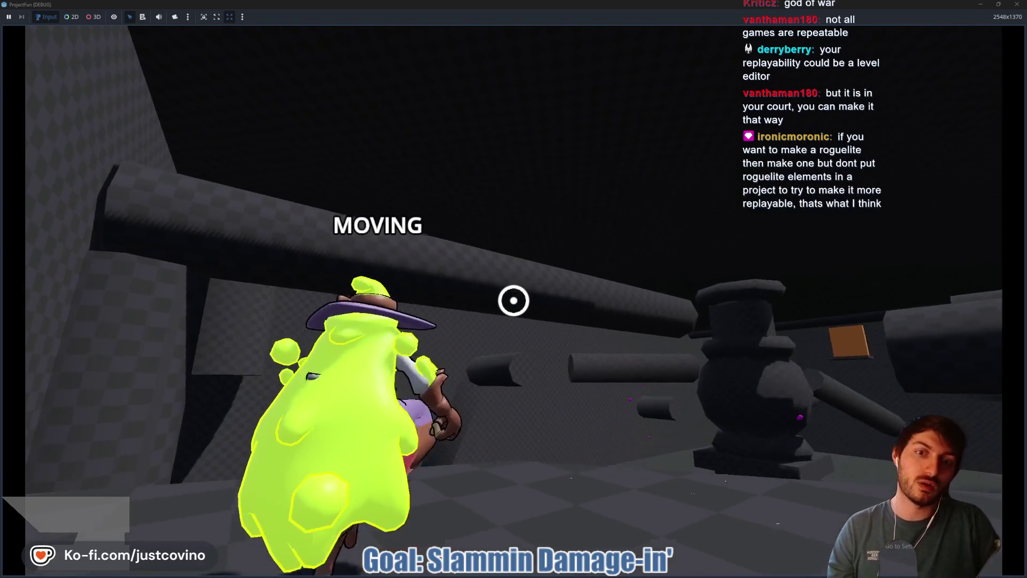
- Chain eleven goo-rope grapples between pipes, ending on a sloped grey slab
{"action": "left_click", "coordinate": [514, 301]}
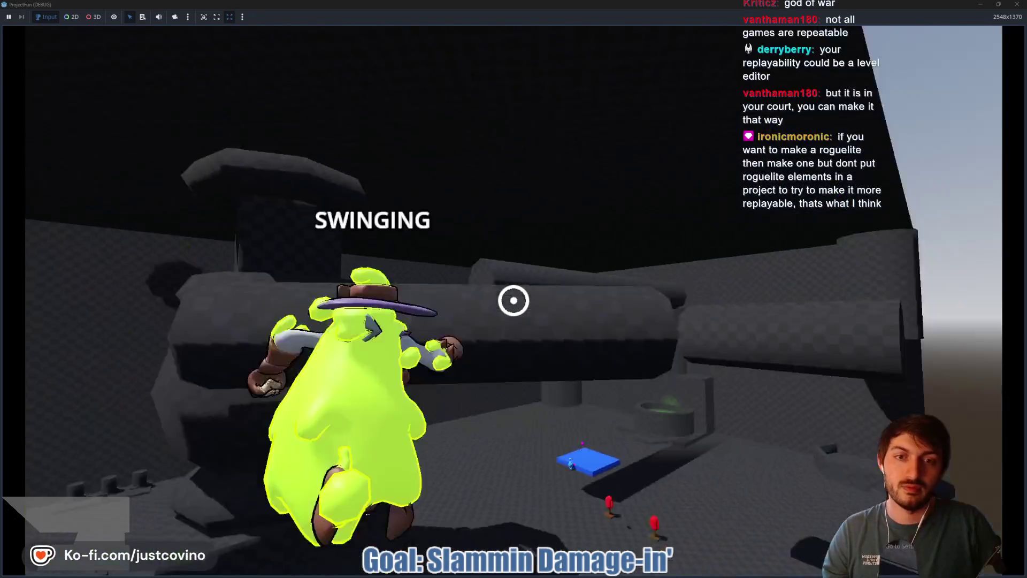
{"action": "left_click", "coordinate": [514, 300]}
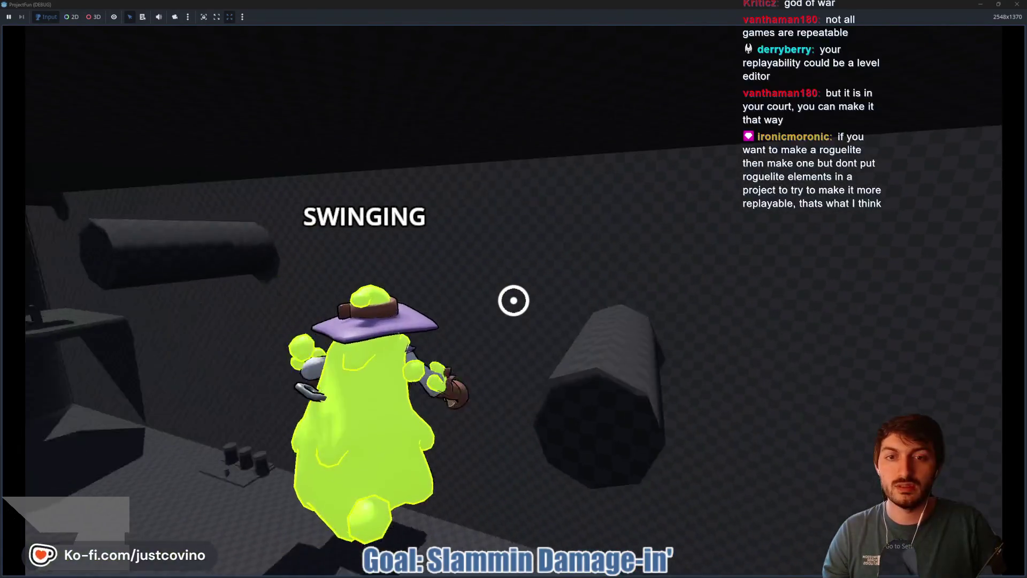
{"action": "left_click", "coordinate": [513, 300]}
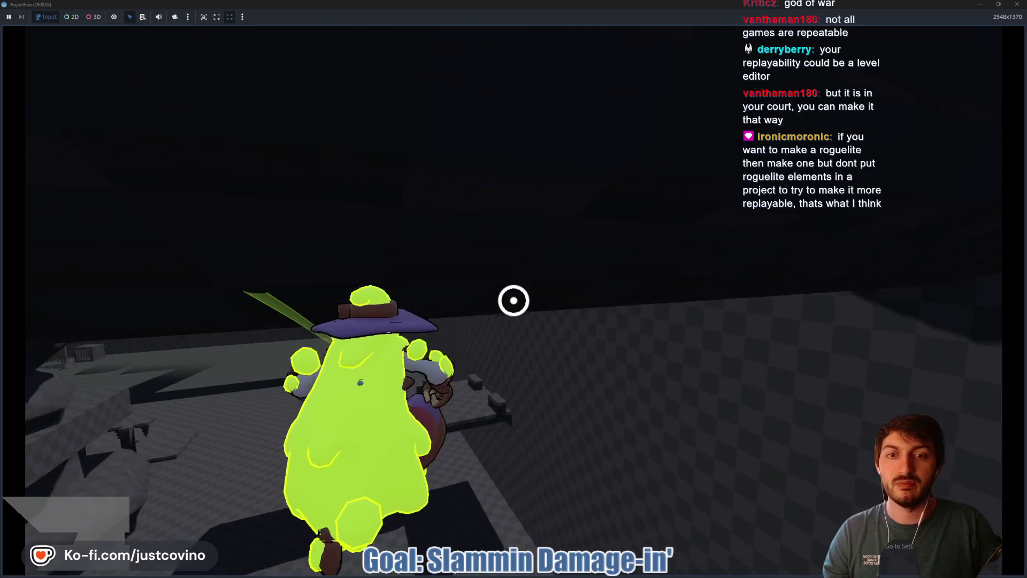
{"action": "left_click", "coordinate": [514, 300]}
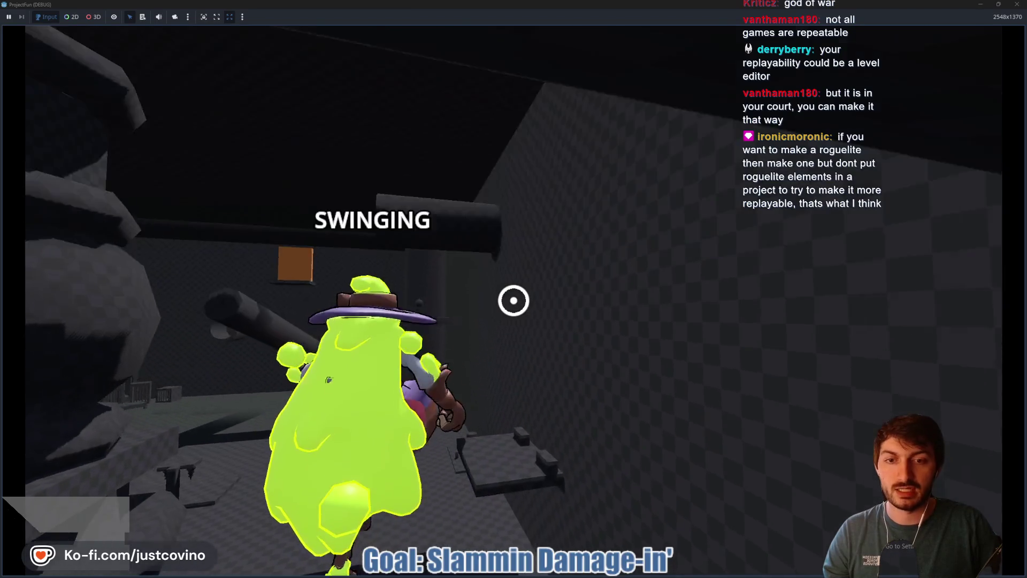
{"action": "left_click", "coordinate": [514, 300]}
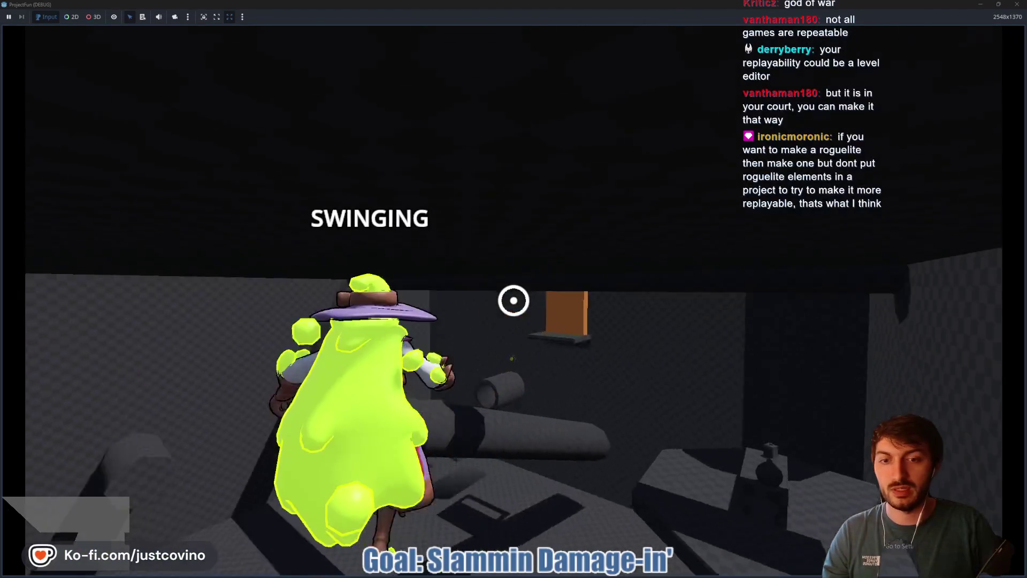
{"action": "left_click", "coordinate": [514, 301]}
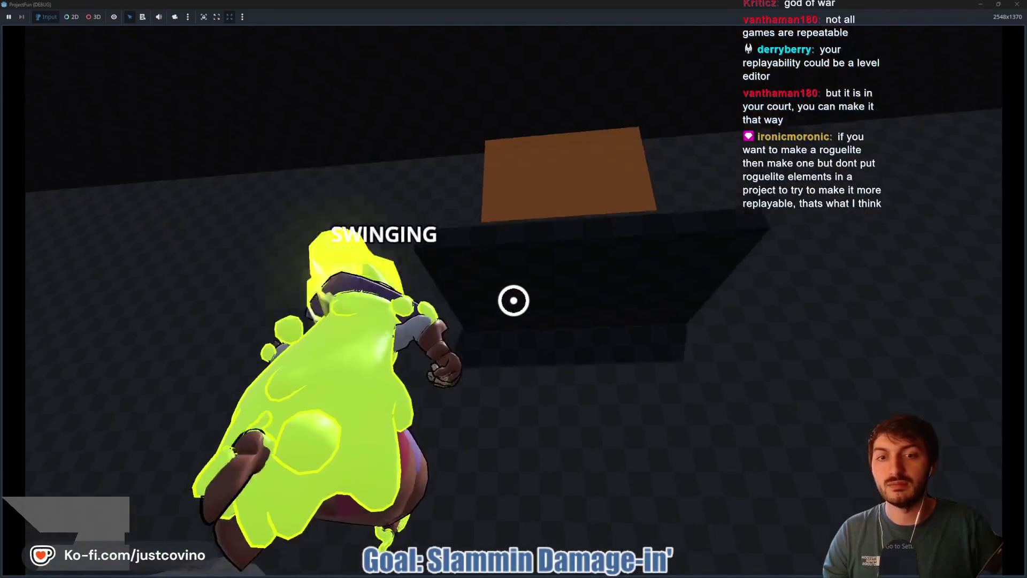
{"action": "left_click", "coordinate": [513, 300]}
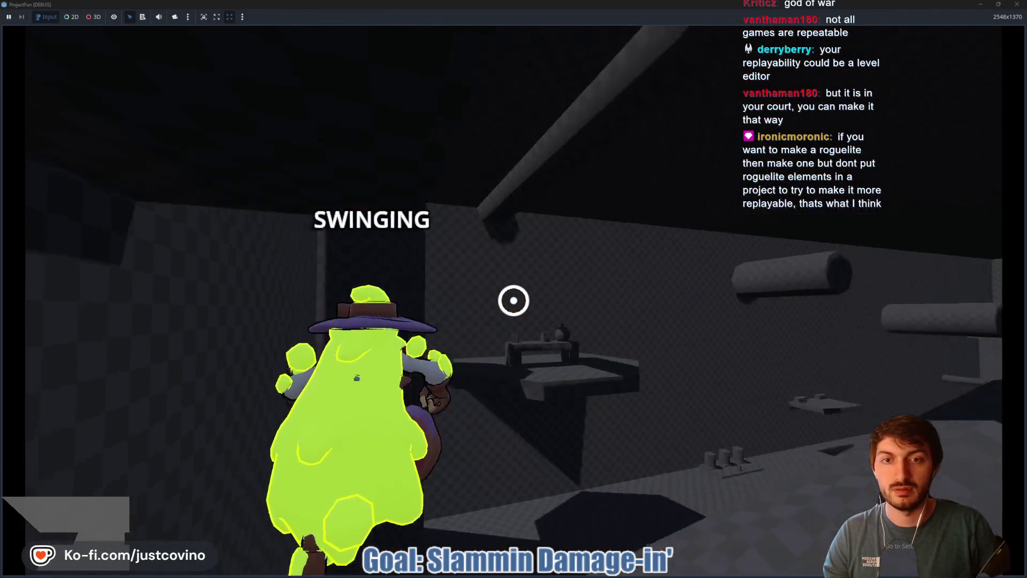
{"action": "left_click", "coordinate": [513, 300]}
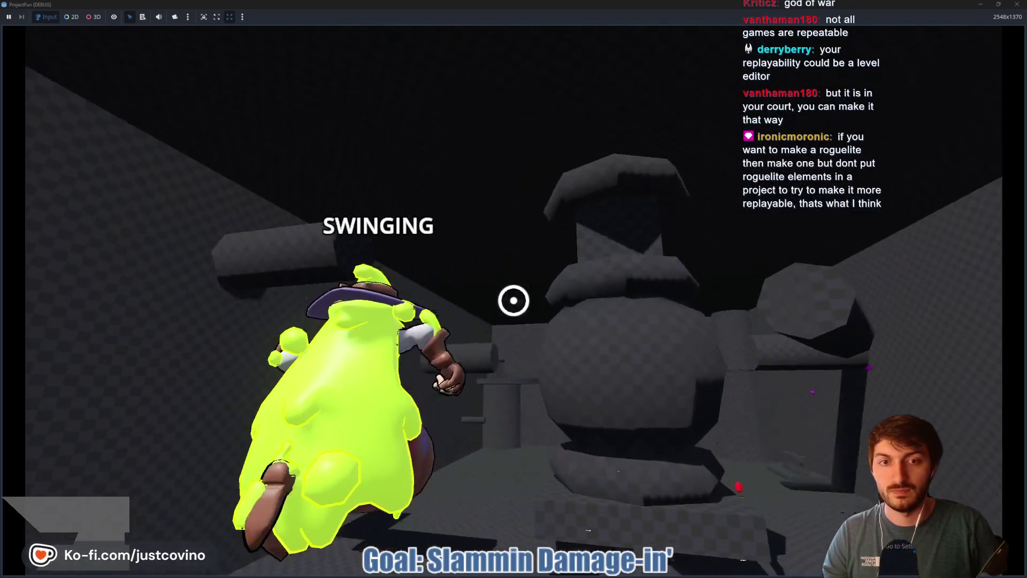
{"action": "left_click", "coordinate": [514, 301]}
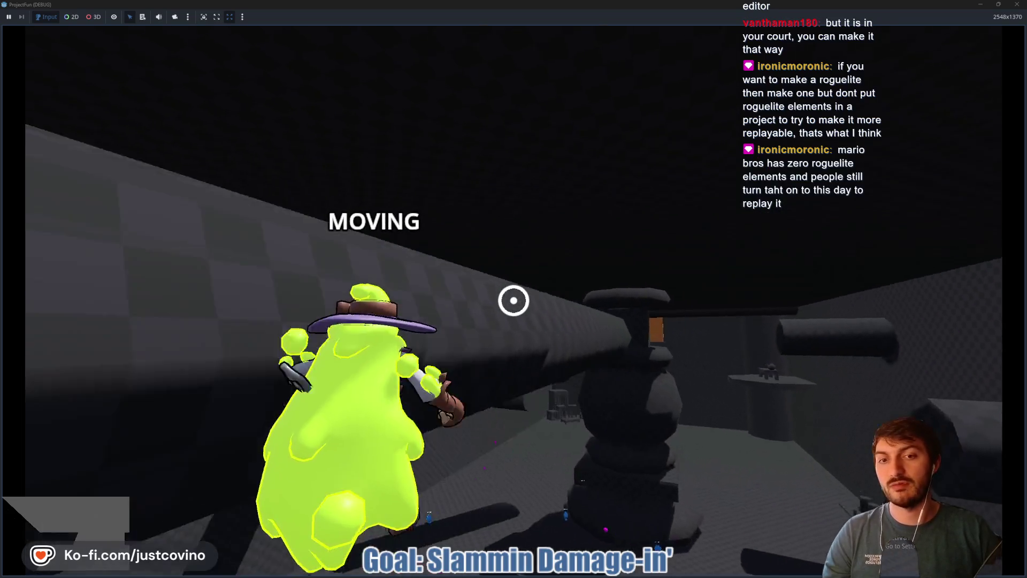
{"action": "left_click", "coordinate": [513, 300]}
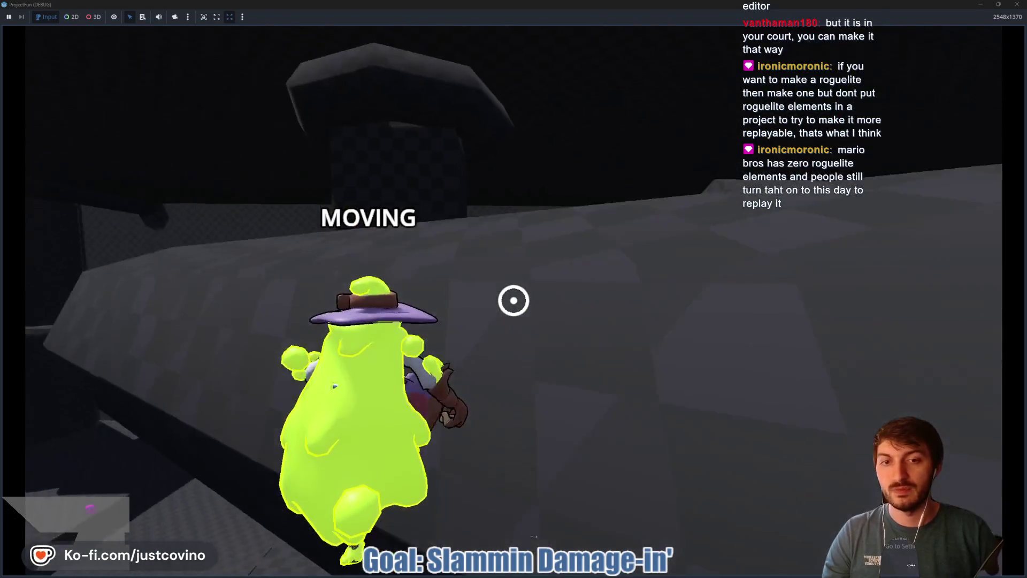
{"action": "left_click", "coordinate": [514, 300]}
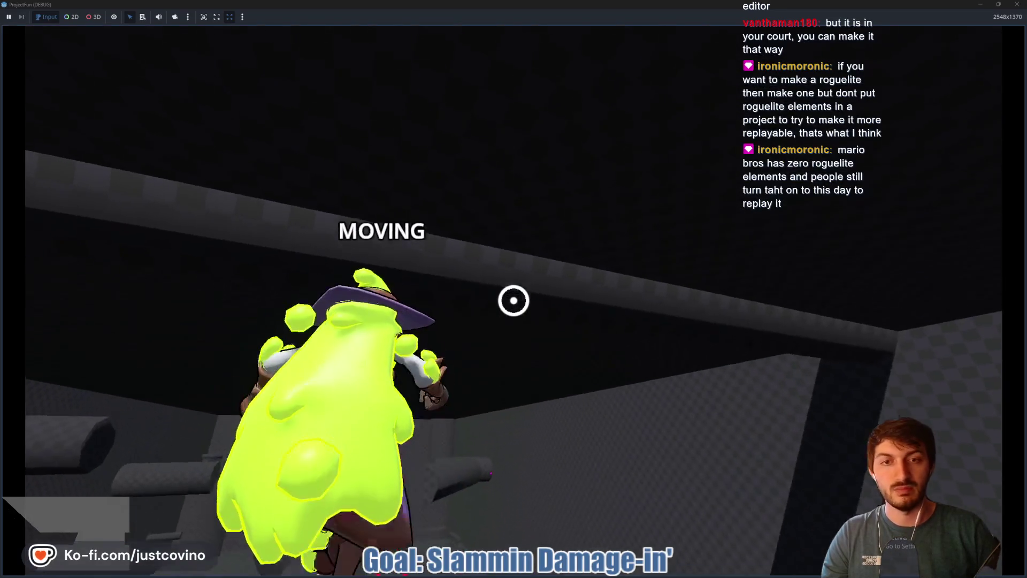
- Swing toward the floor, slam beside the blue enemy, then grapple around the structure
{"action": "left_click", "coordinate": [514, 300]}
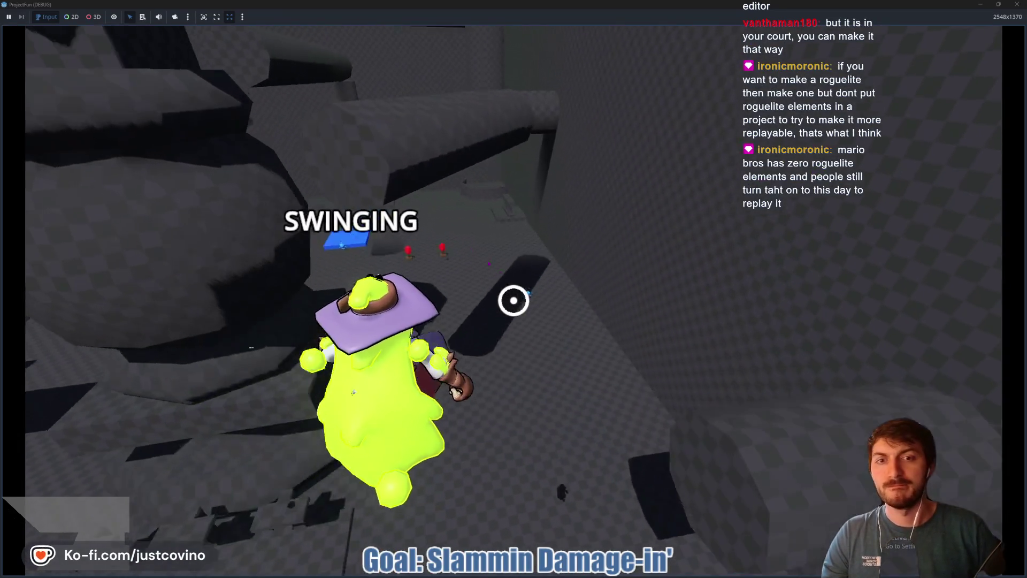
{"action": "left_click", "coordinate": [513, 301]}
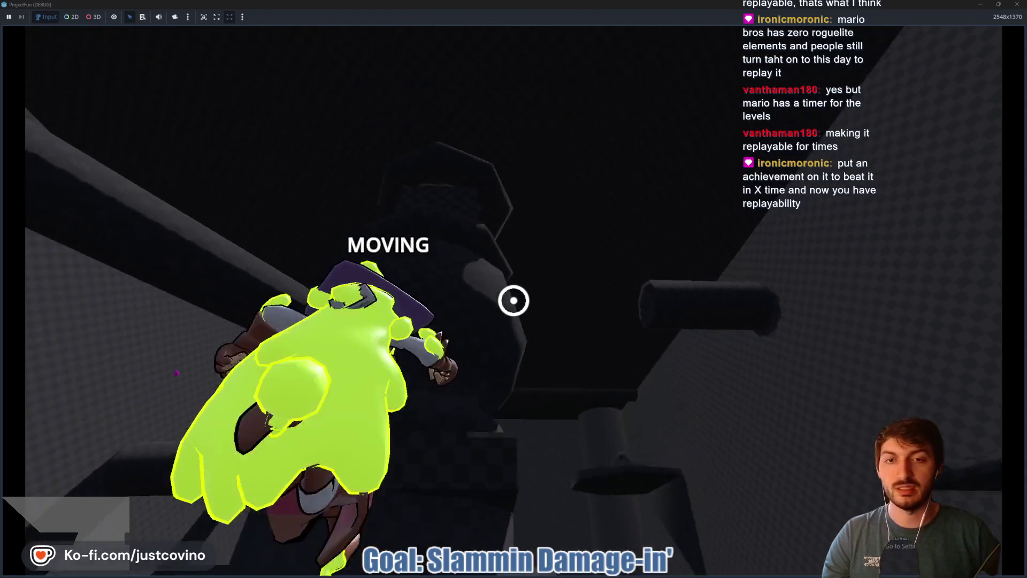
{"action": "left_click", "coordinate": [513, 300]}
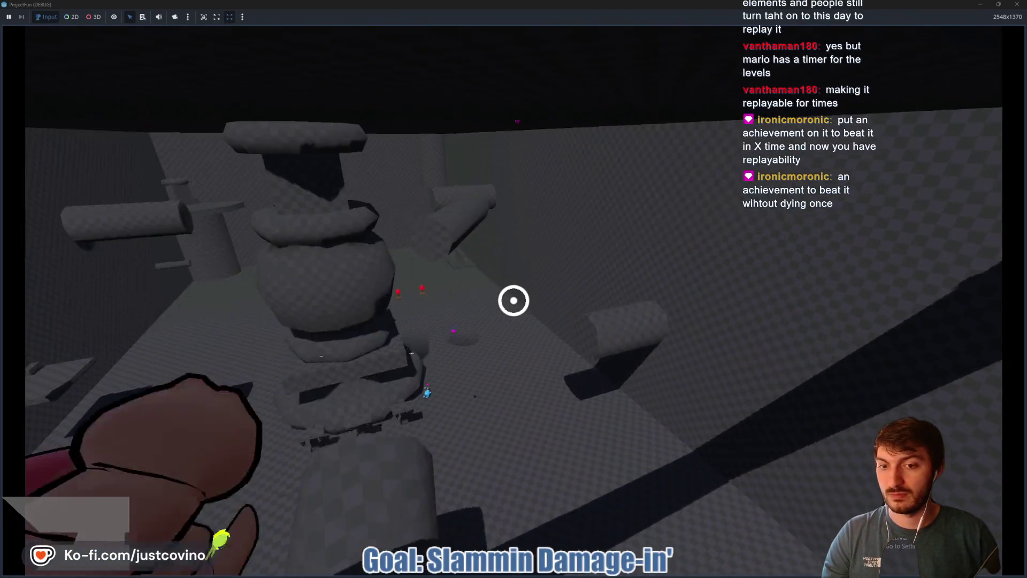
{"action": "left_click", "coordinate": [514, 300]}
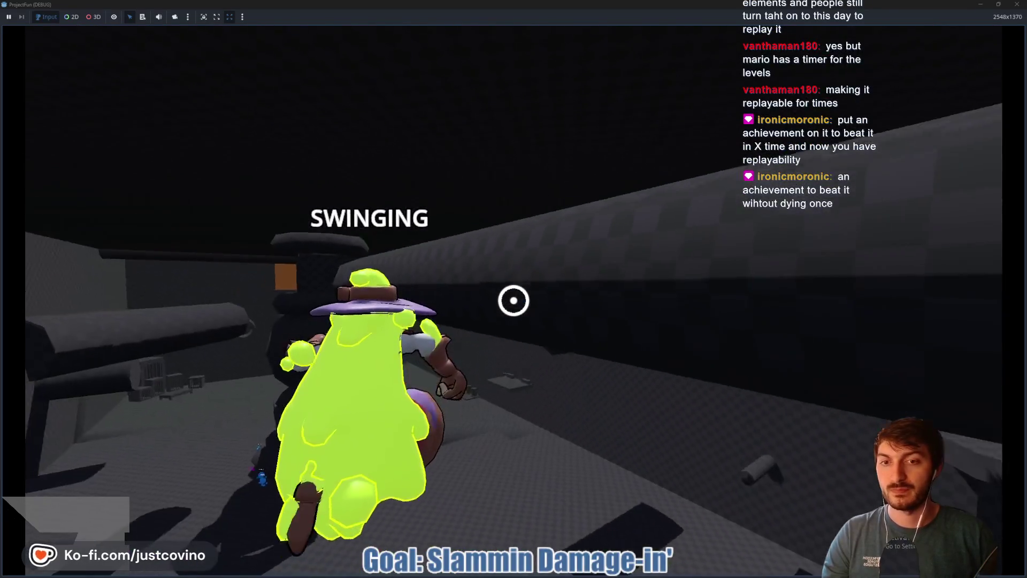
- Latch onto right-hand anchors, land running by the checkered wall, and grapple again
{"action": "left_click", "coordinate": [514, 301]}
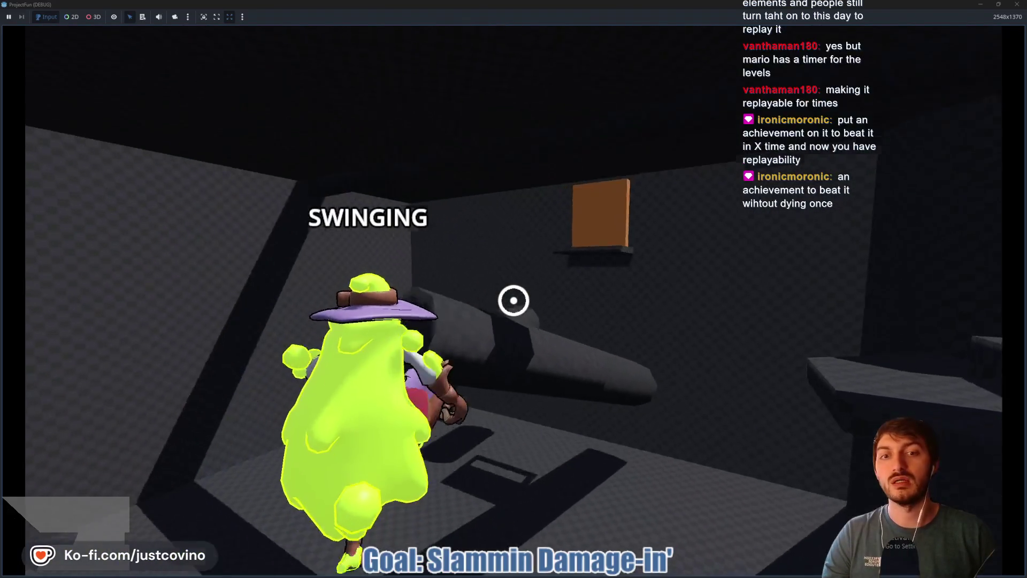
{"action": "left_click", "coordinate": [514, 300]}
{"action": "left_click", "coordinate": [514, 300]}
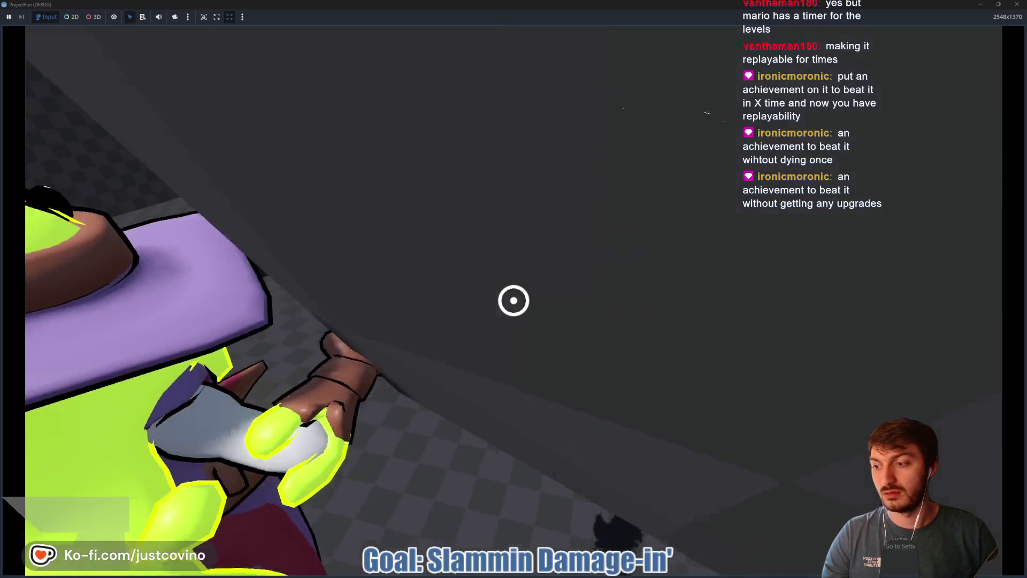
{"action": "left_click", "coordinate": [513, 300]}
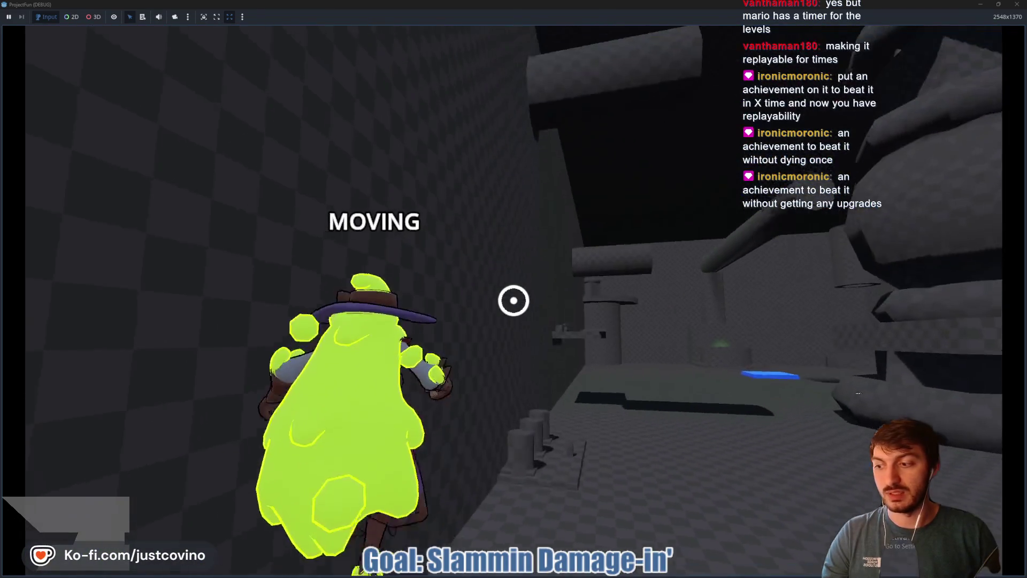
{"action": "left_click", "coordinate": [514, 300]}
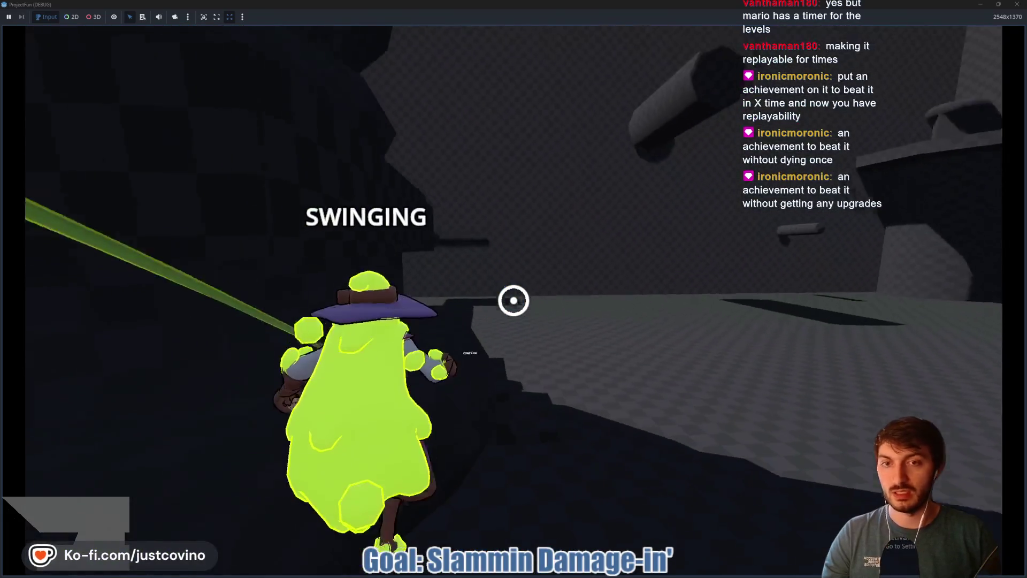
- Ground-slam and swing into the blue enemy until it shows DEAD, then stop the game with F8
{"action": "key", "text": "ctrl"}
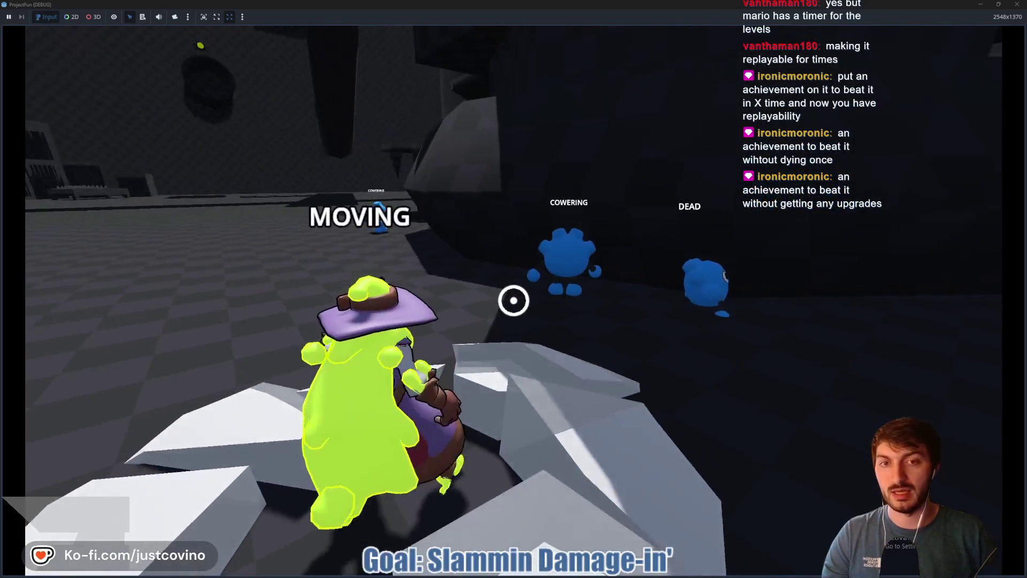
{"action": "left_click", "coordinate": [514, 300]}
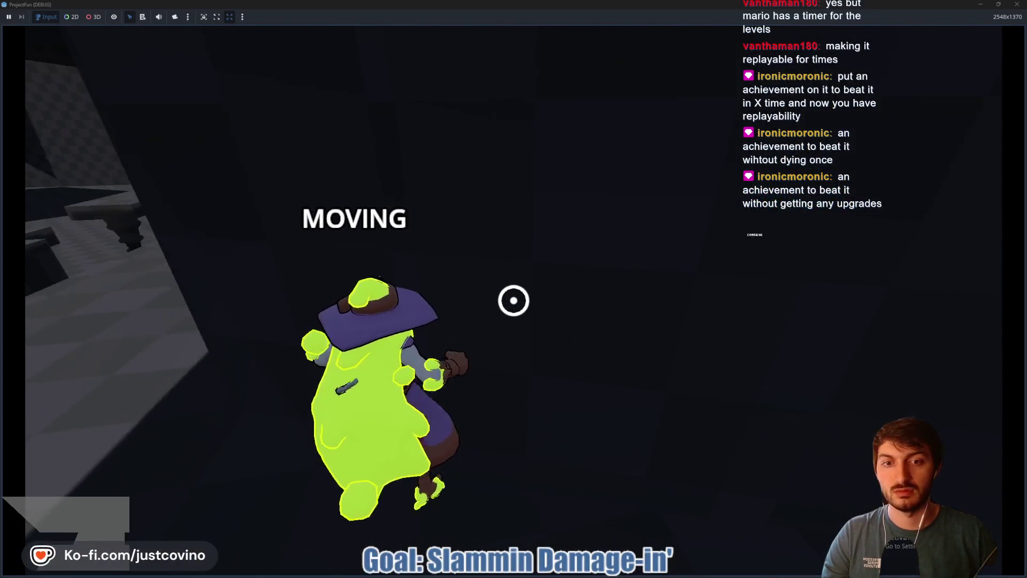
{"action": "left_click", "coordinate": [514, 300]}
{"action": "key", "text": "w"}
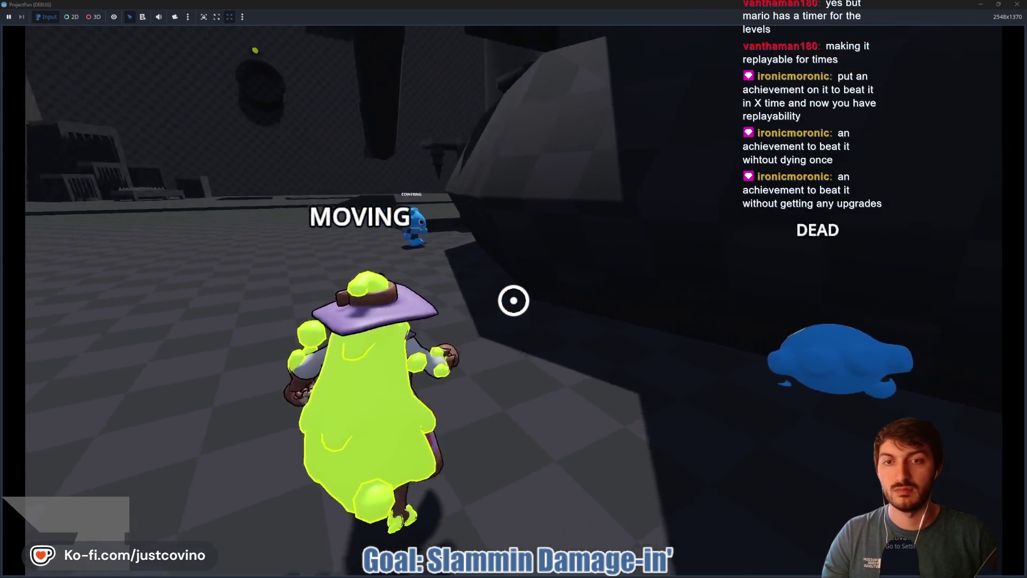
{"action": "key", "text": "F8"}
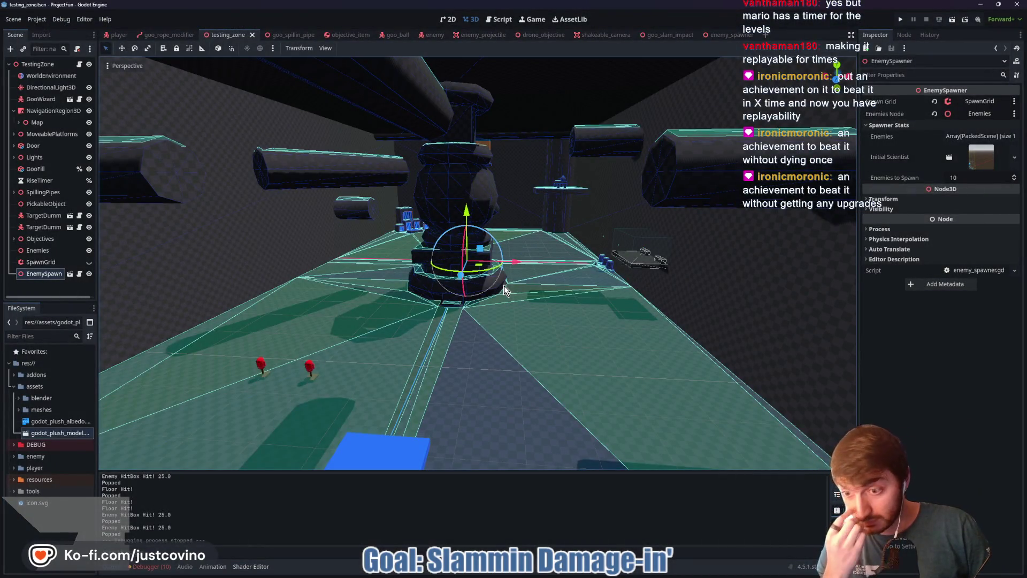
- Open the 10-error list and jump to the drone_enemy.gd line 44 error in the script
{"action": "left_click", "coordinate": [151, 566]}
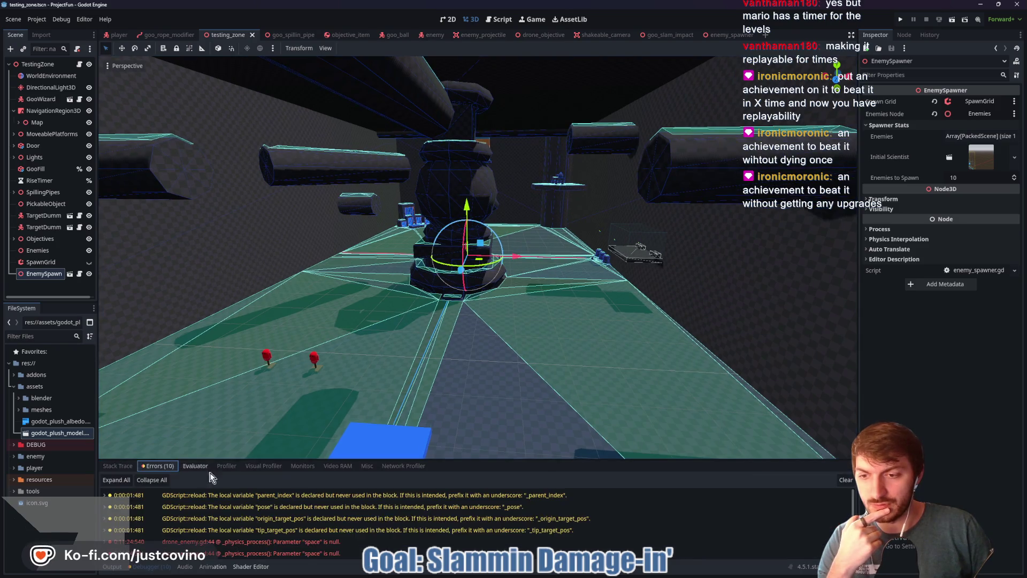
{"action": "scroll", "coordinate": [375, 525], "scroll_direction": "down", "scroll_amount": 1}
{"action": "double_click", "coordinate": [367, 530]}
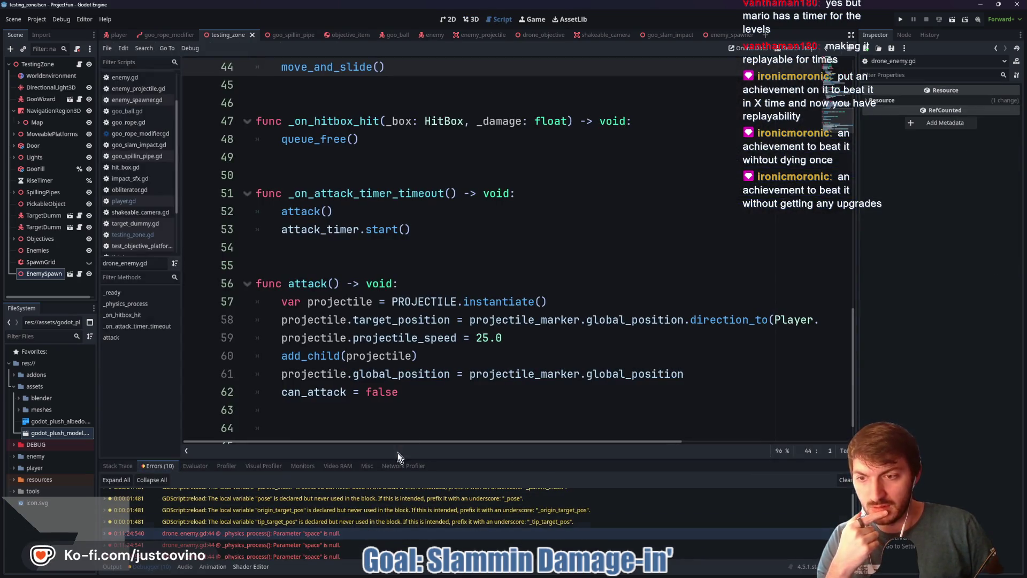
{"action": "scroll", "coordinate": [476, 374], "scroll_direction": "up", "scroll_amount": 5}
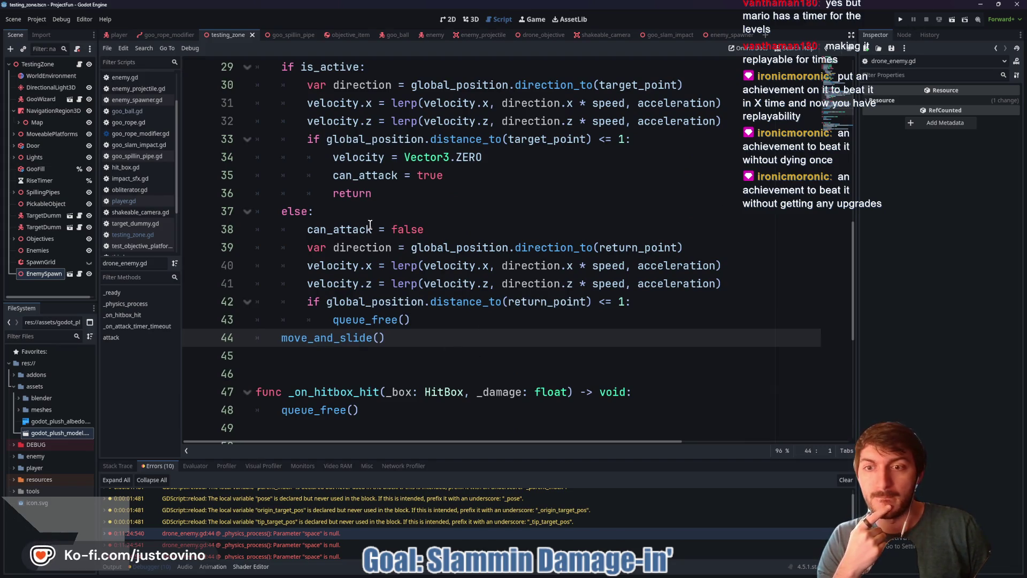
- Switch to the player scene's player.gd script and save the scene
{"action": "left_click", "coordinate": [118, 35]}
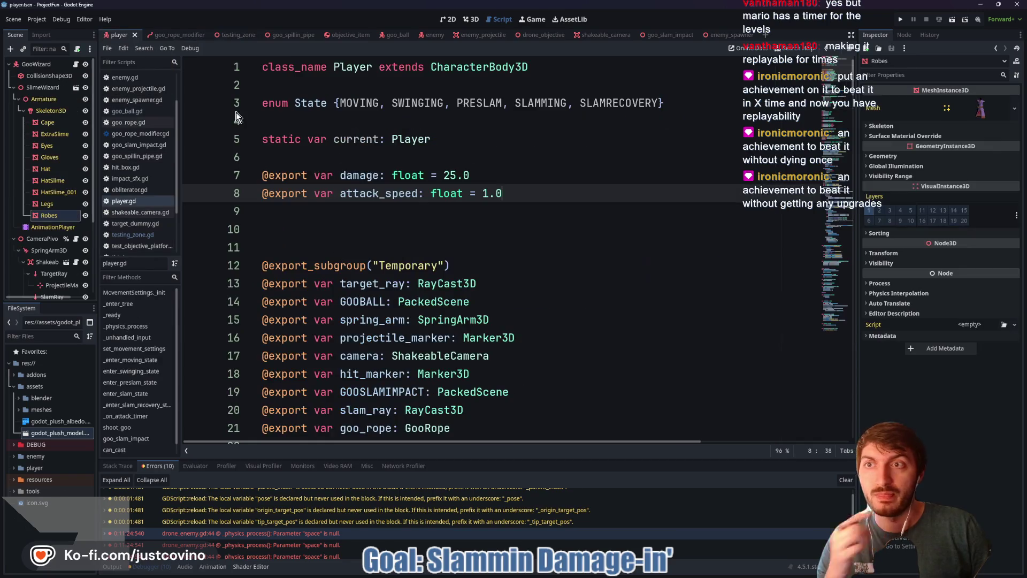
{"action": "left_click", "coordinate": [497, 286]}
{"action": "key", "text": "ctrl+s"}
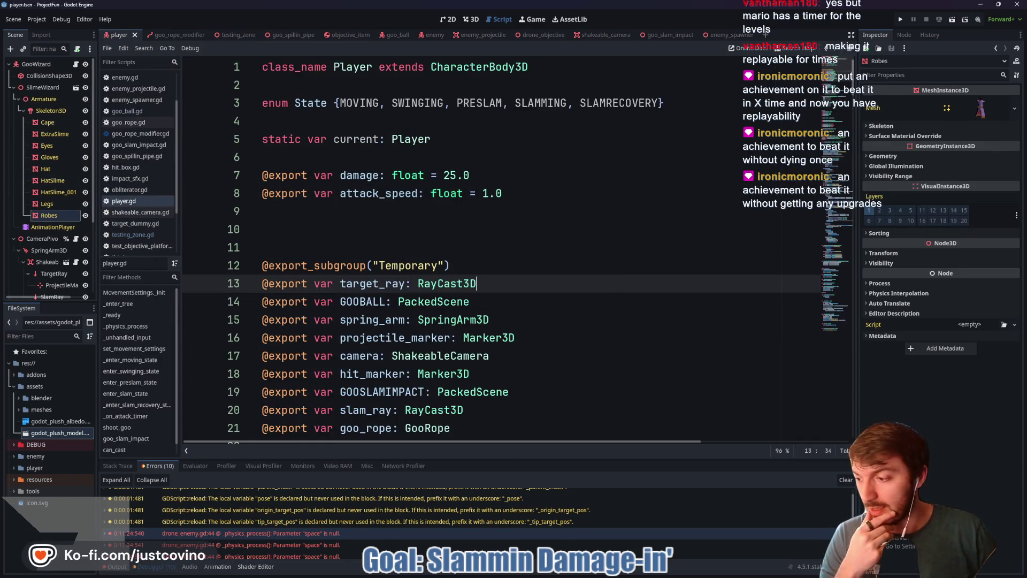